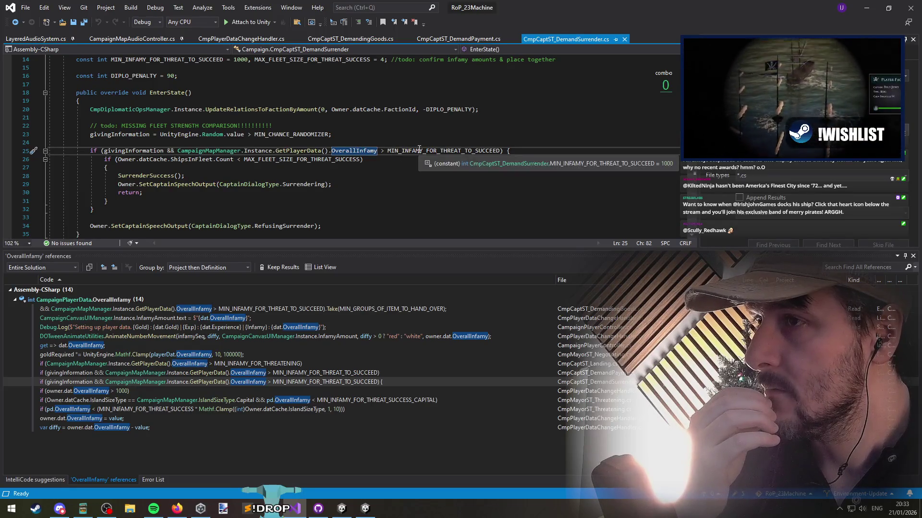
- Save CmpCaptST_DemandSurrender.cs and minimize Visual Studio to reveal the Unity editor
left_click(435, 139)
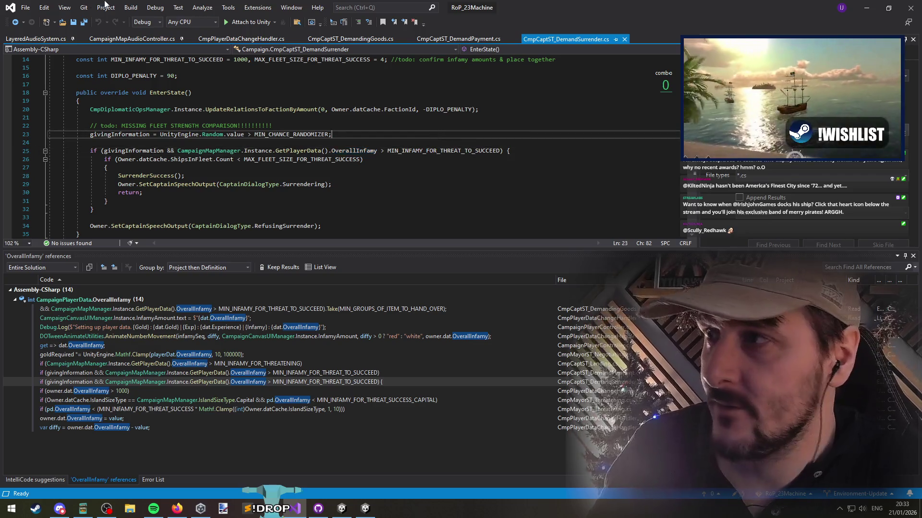
key("ctrl+s")
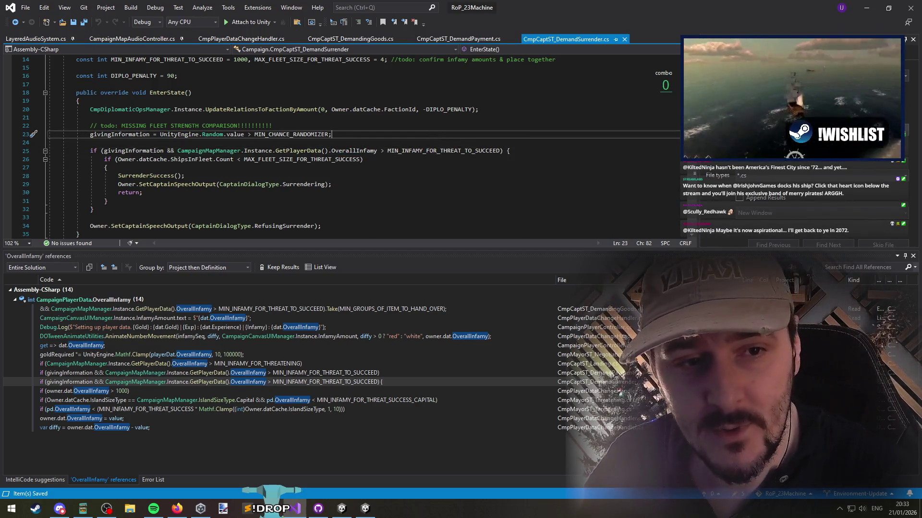
key("alt+Tab")
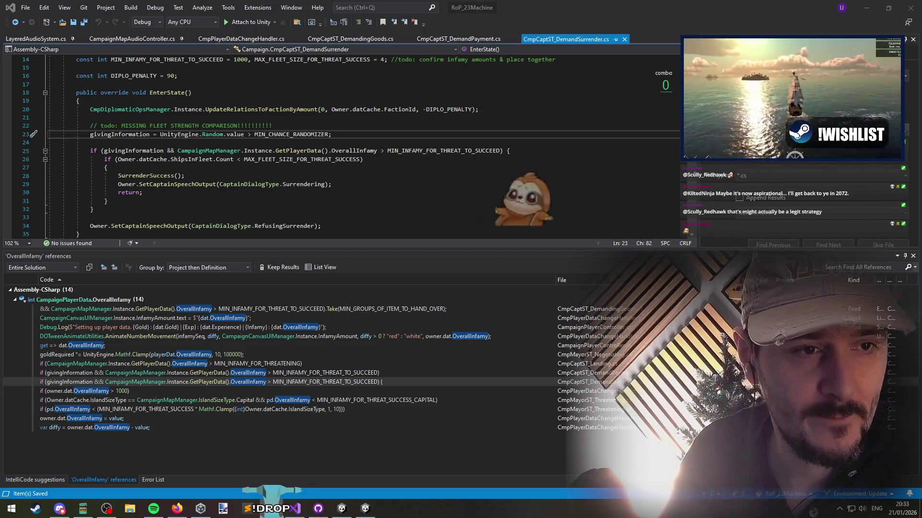
key("Down")
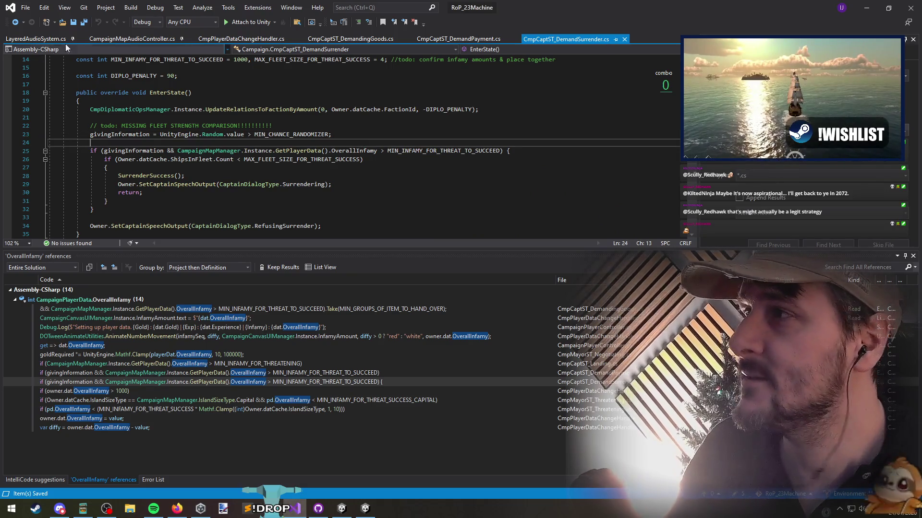
left_click(873, 5)
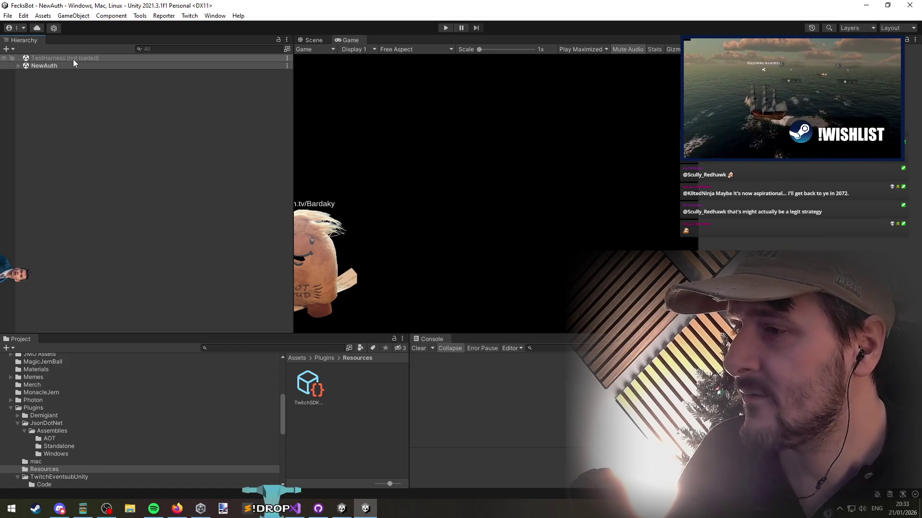
- Load the TestHarness scene, check the Feck (2) shortcut's properties, and switch to RoP_23Machine
right_click(73, 61)
left_click(80, 68)
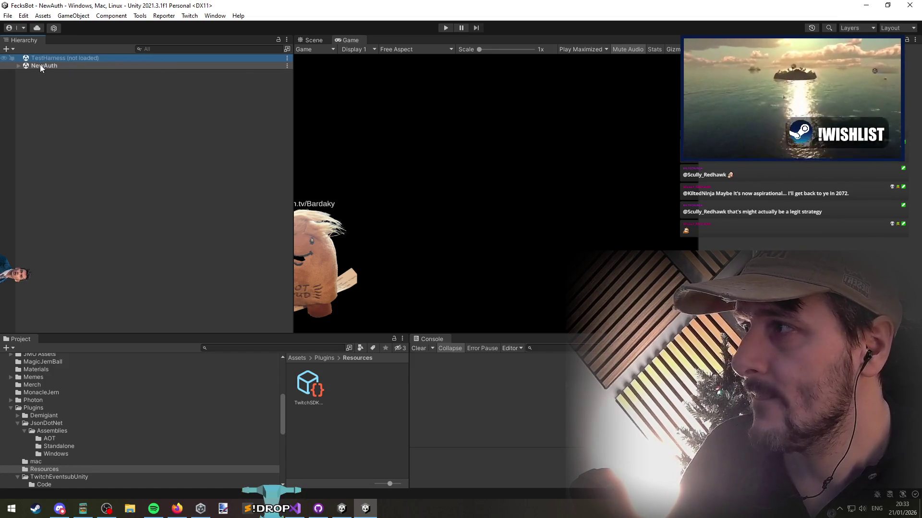
right_click(82, 509)
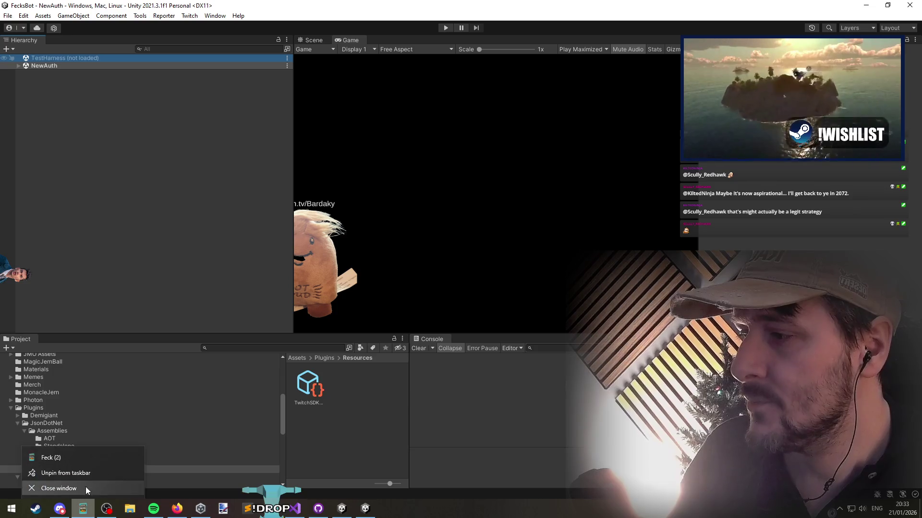
right_click(72, 456)
left_click(98, 443)
left_click(127, 405)
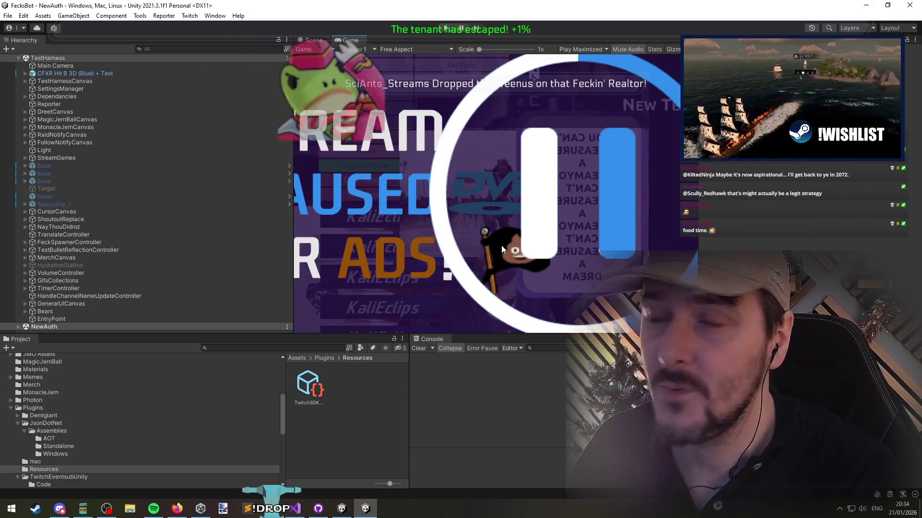
key("alt+Tab")
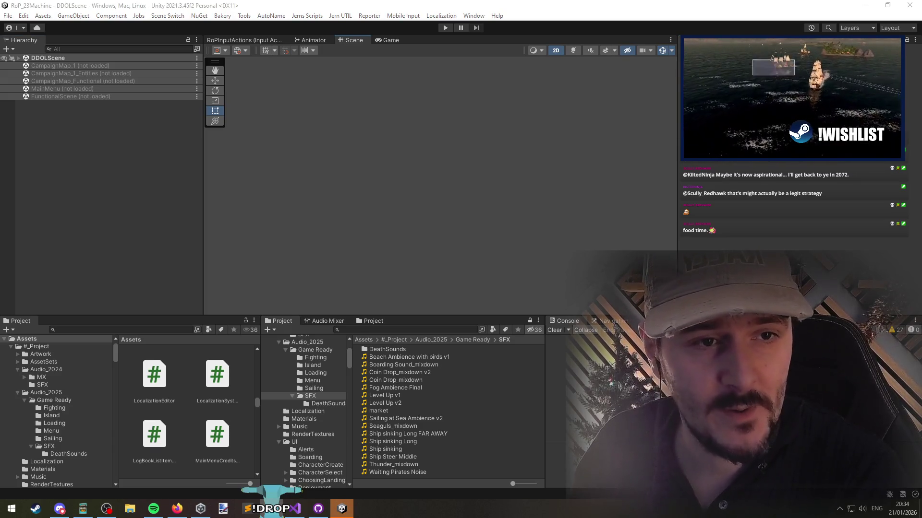
- Expand DDOLScene > DDOL_MenuSystemManagers and select the EntityNameManager object
right_click(42, 59)
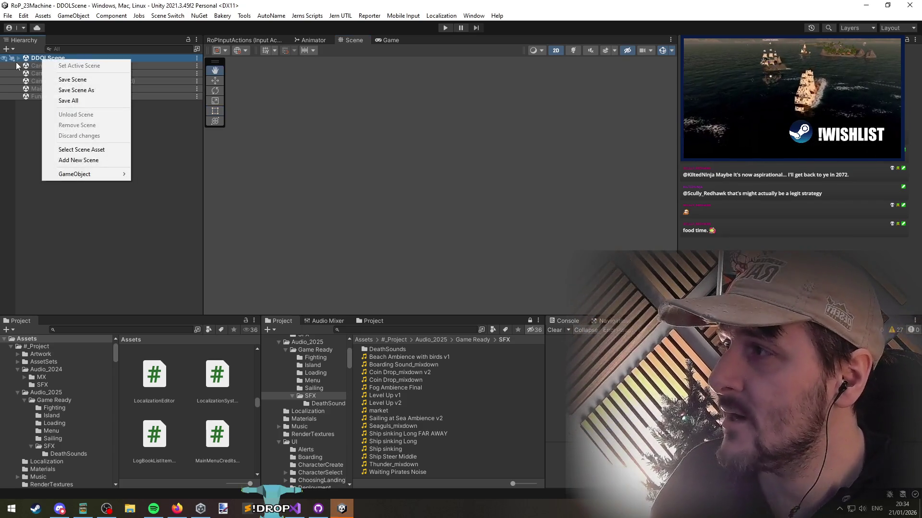
left_click(18, 59)
left_click(25, 73)
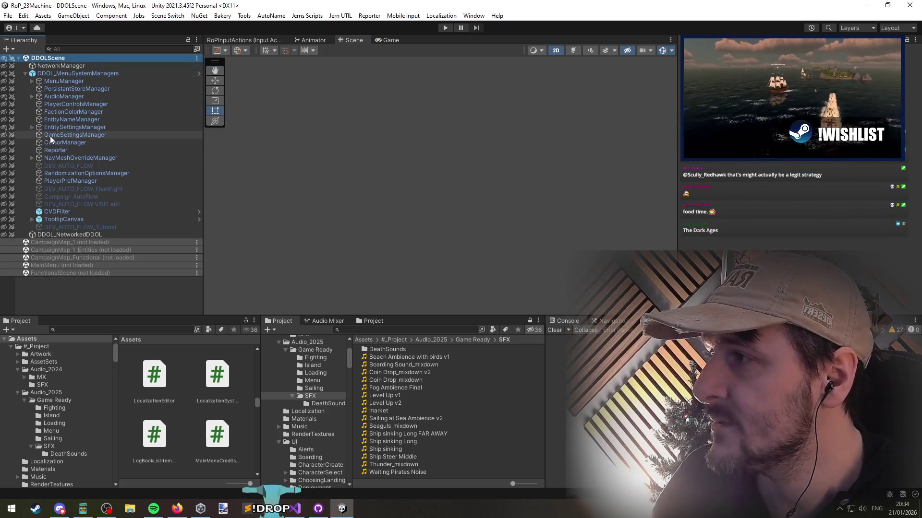
left_click(56, 119)
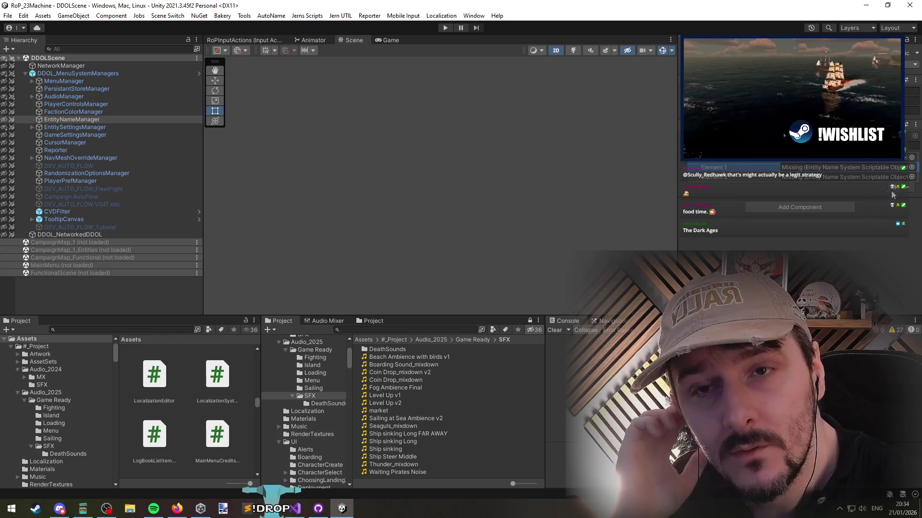
- Locate the manager's EntityNames_Legit asset and open it in its own Properties window
left_click(912, 175)
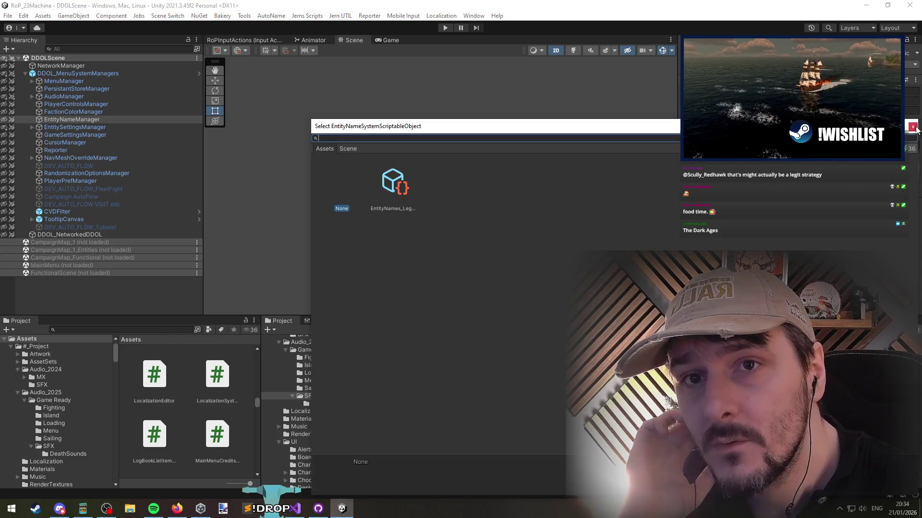
left_click(914, 128)
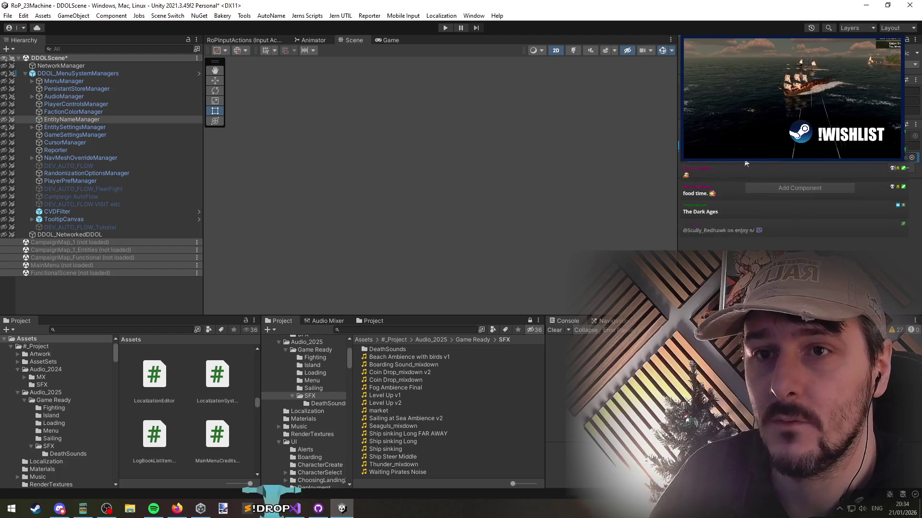
left_click(746, 164)
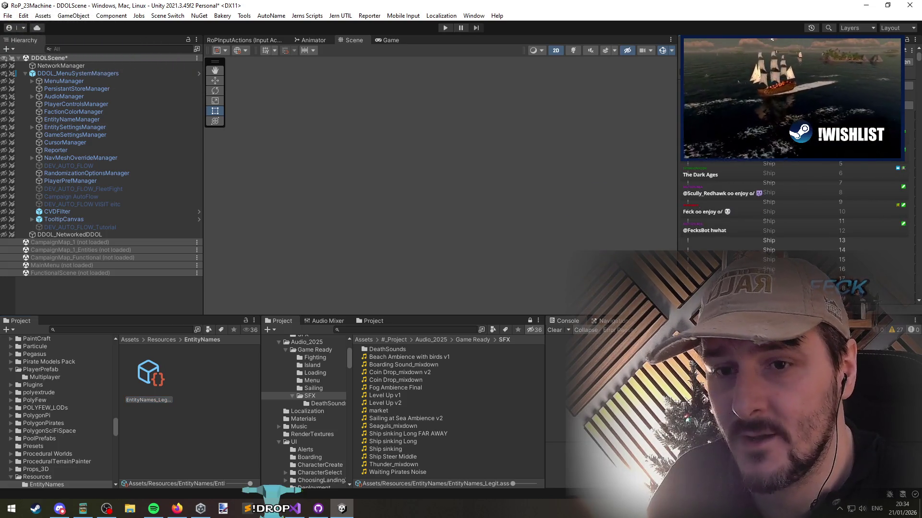
right_click(187, 375)
left_click(187, 373)
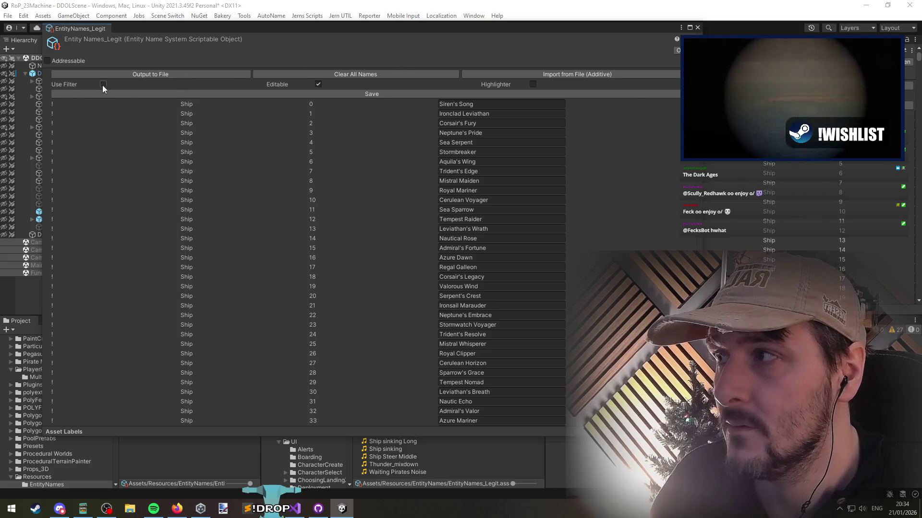
- Turn on name highlighting, try the search 'siren's', then clear it
left_click(533, 84)
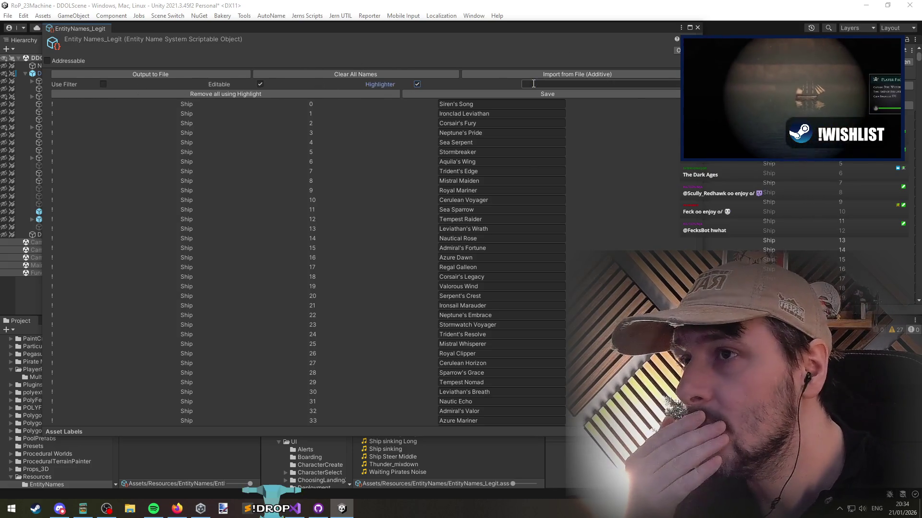
type("siren's")
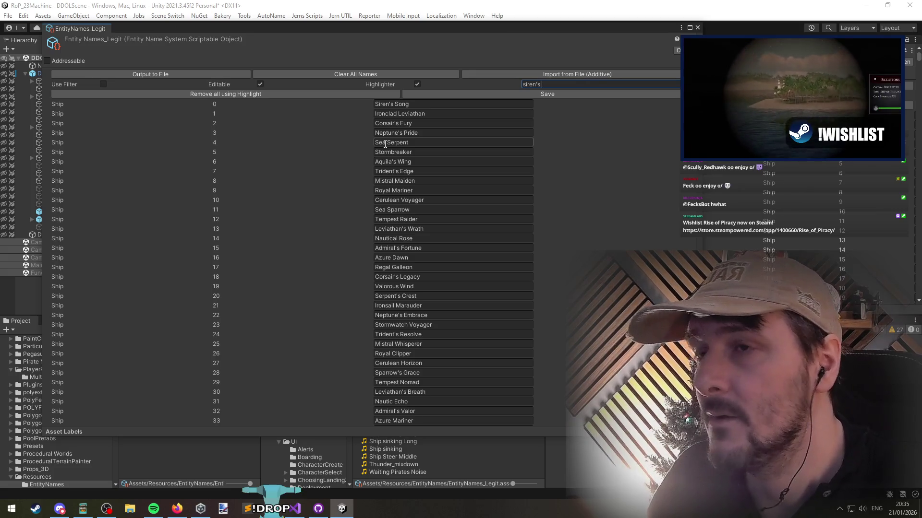
key("BackSpace")
key("BackSpace")
key("BackSpace")
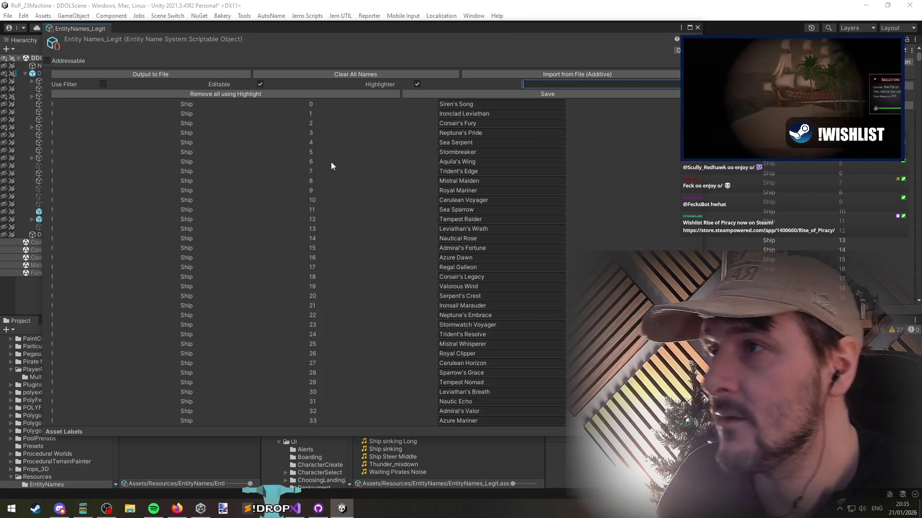
- Filter the list by name category, trying Ship before settling on Captain
left_click(103, 84)
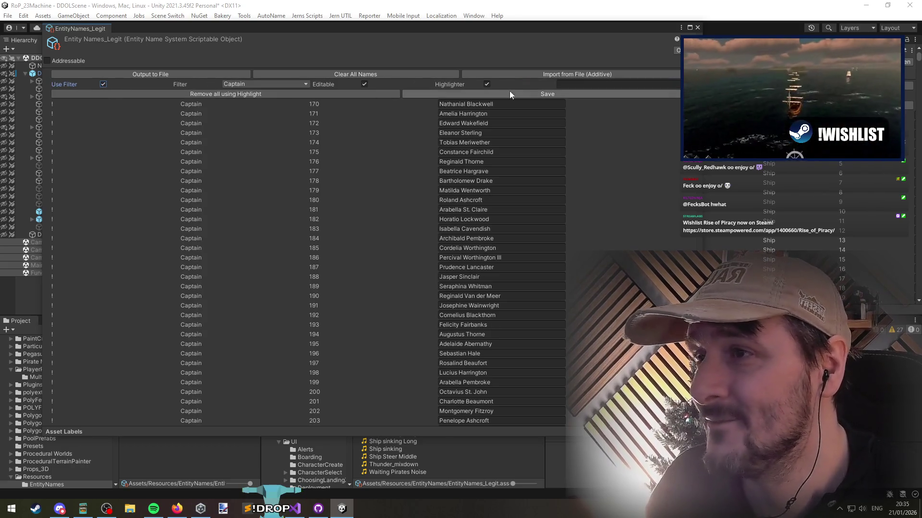
left_click(266, 84)
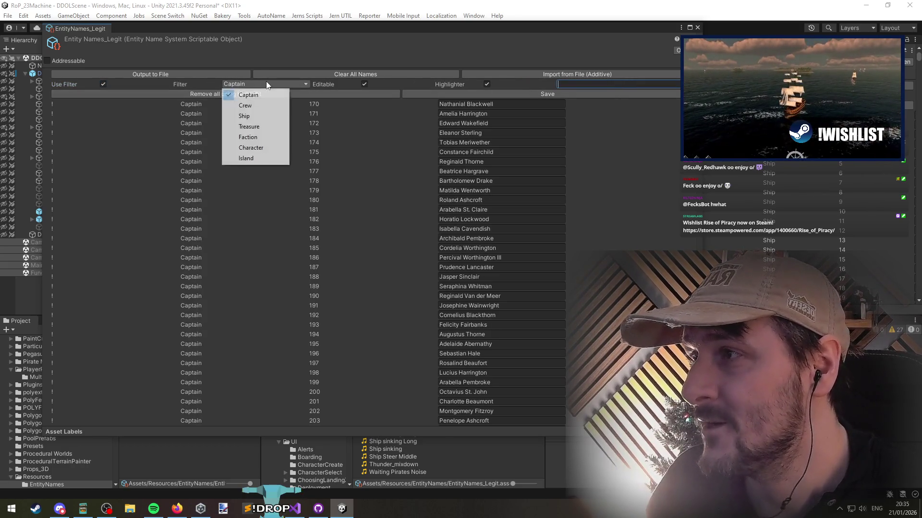
left_click(259, 116)
left_click(267, 82)
left_click(262, 95)
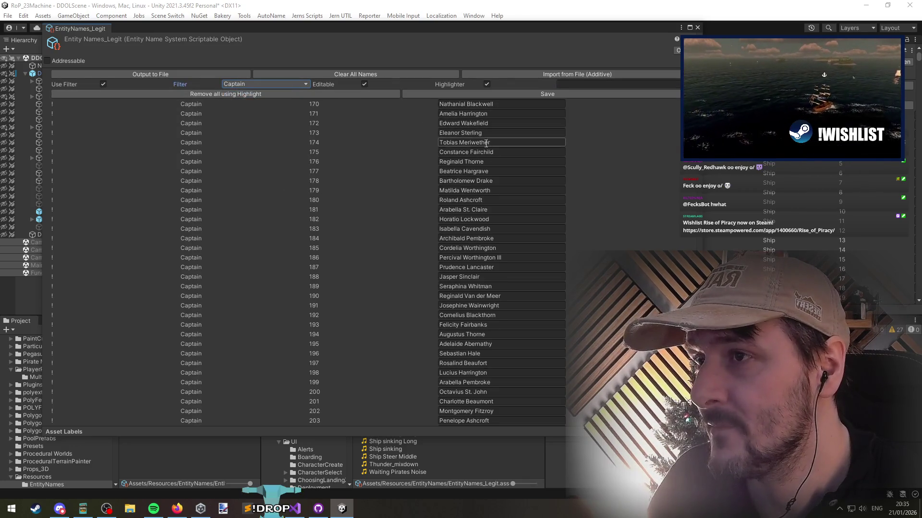
scroll(506, 208, "down", 15)
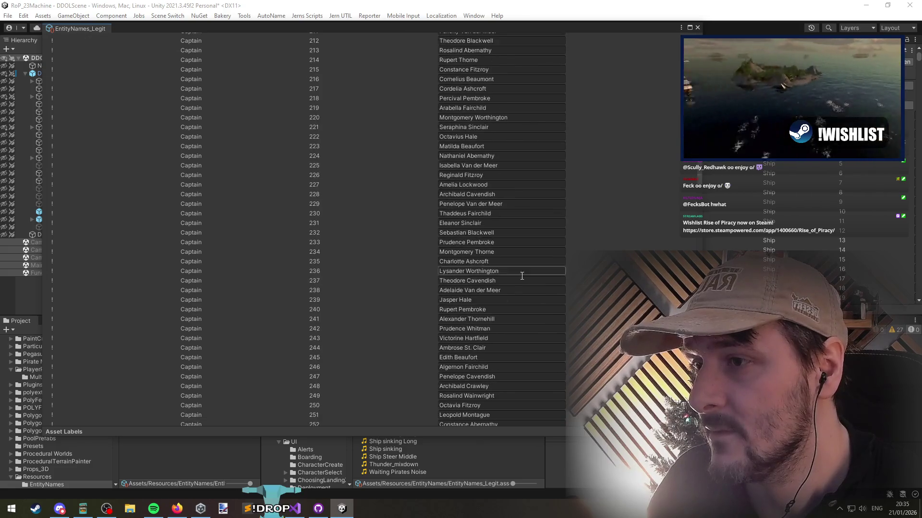
scroll(522, 269, "up", 15)
- Highlight names matching 'Ed' and scroll through the Captain list to the end and back
left_click(595, 85)
type("e")
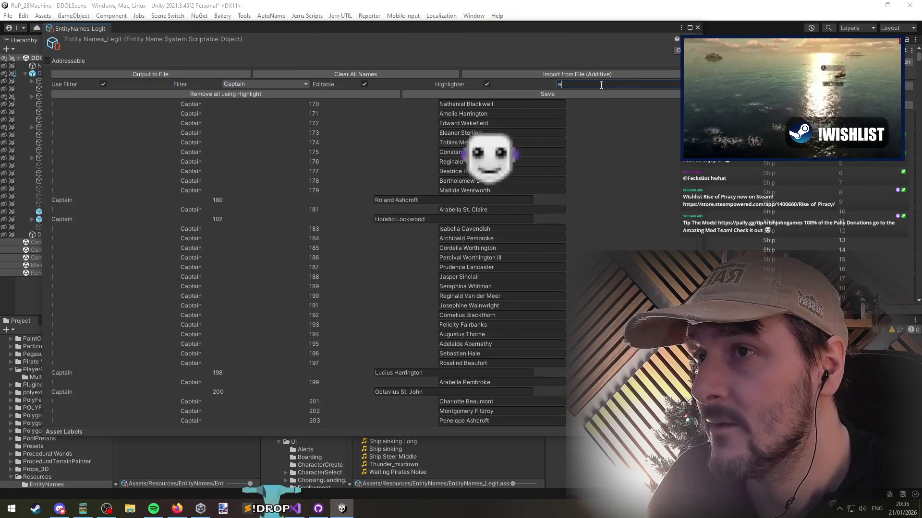
type("dward t")
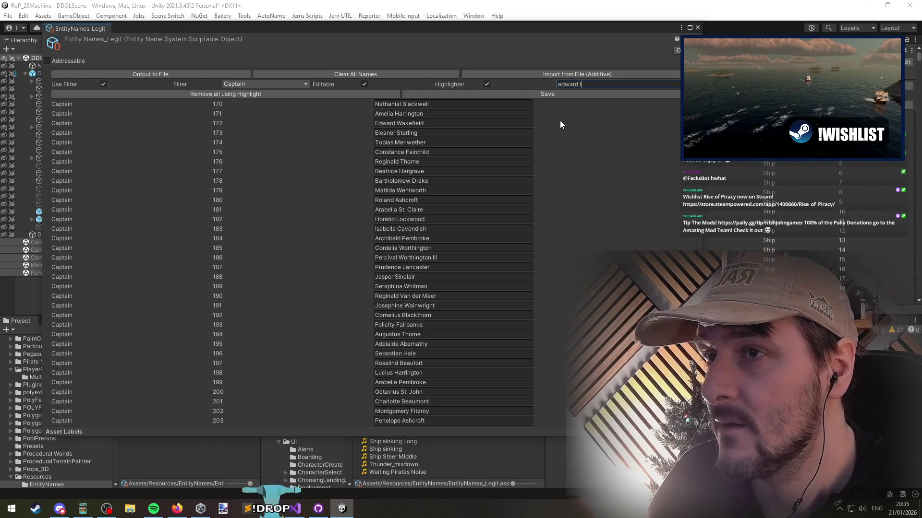
key("ctrl+a")
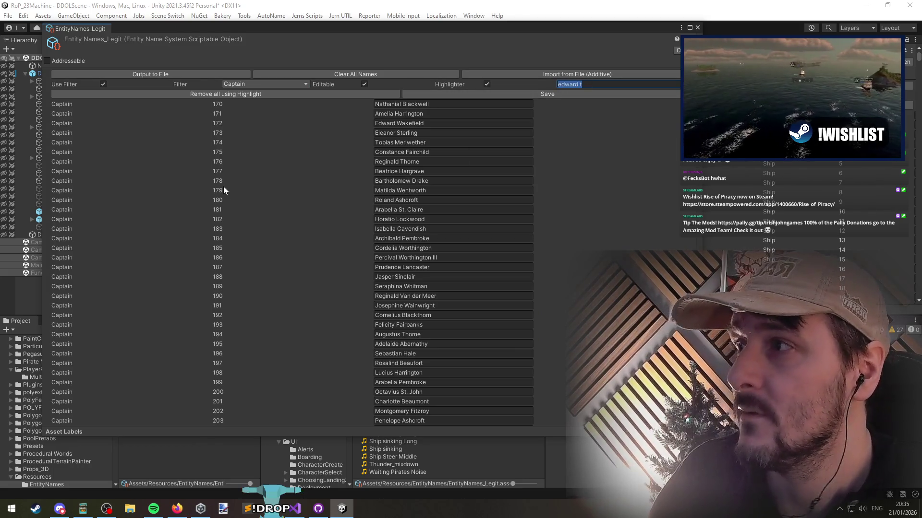
key("BackSpace")
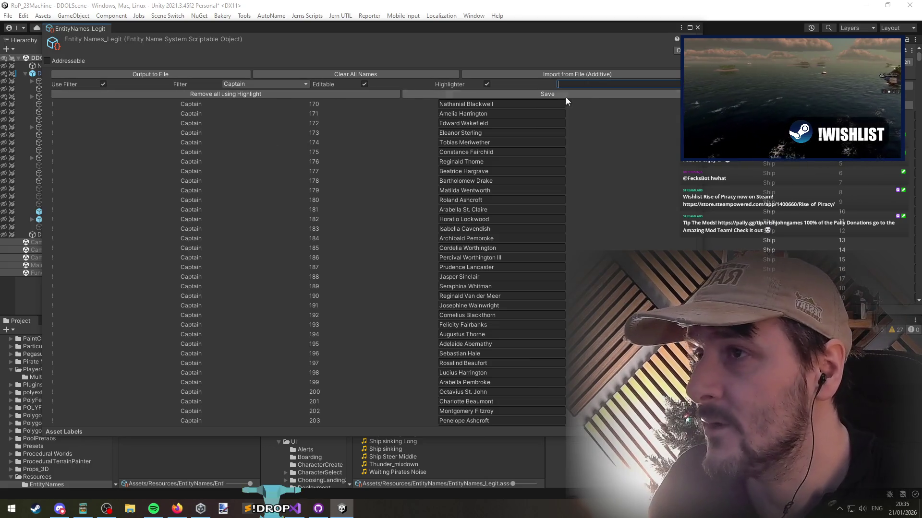
type("e")
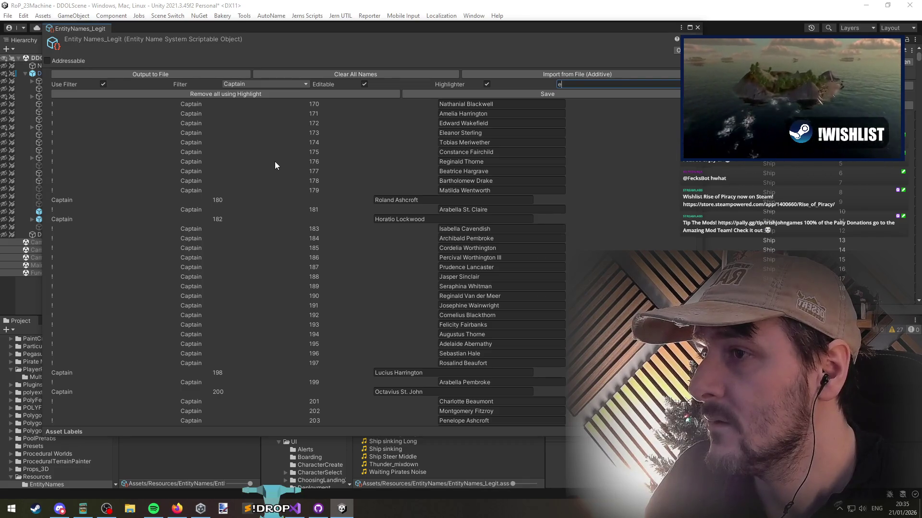
key("BackSpace")
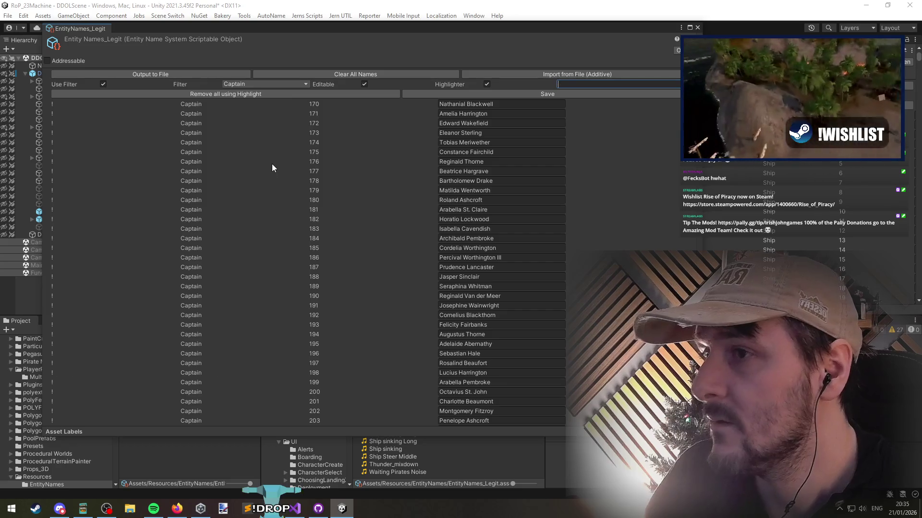
type("Ed")
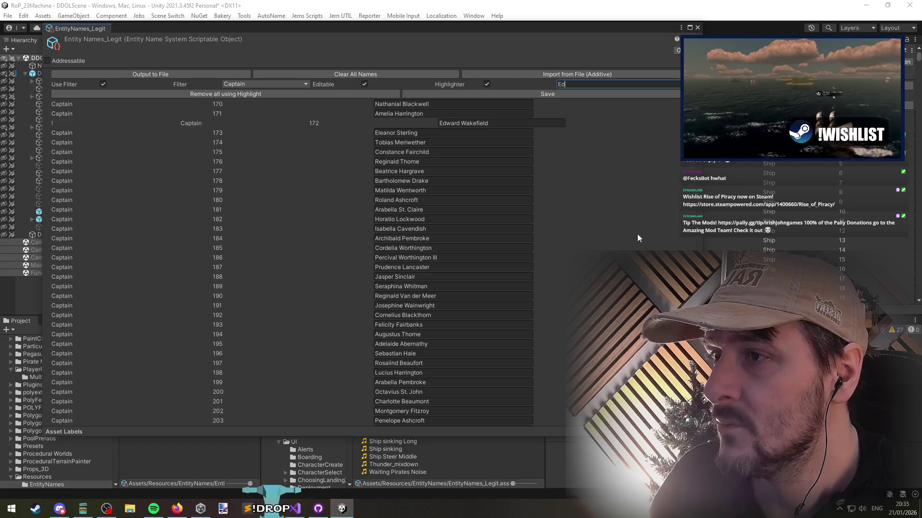
scroll(307, 230, "down", 15)
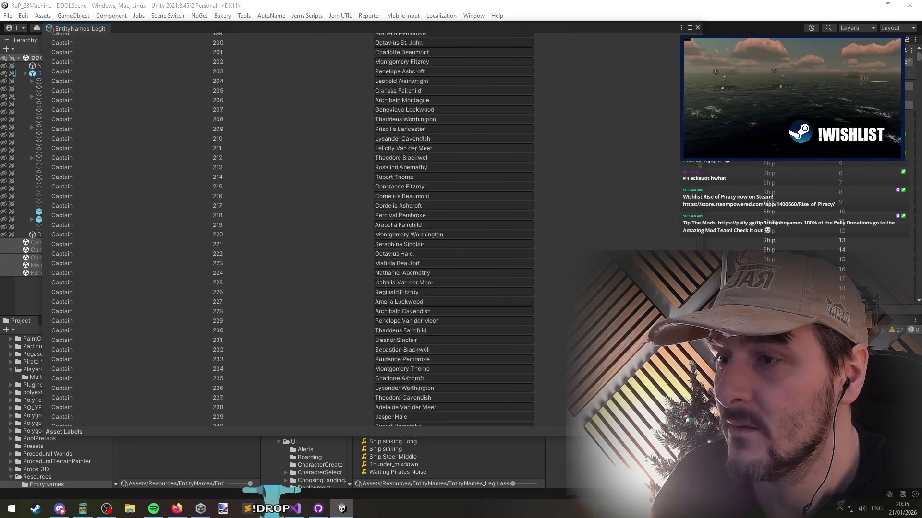
scroll(307, 231, "down", 20)
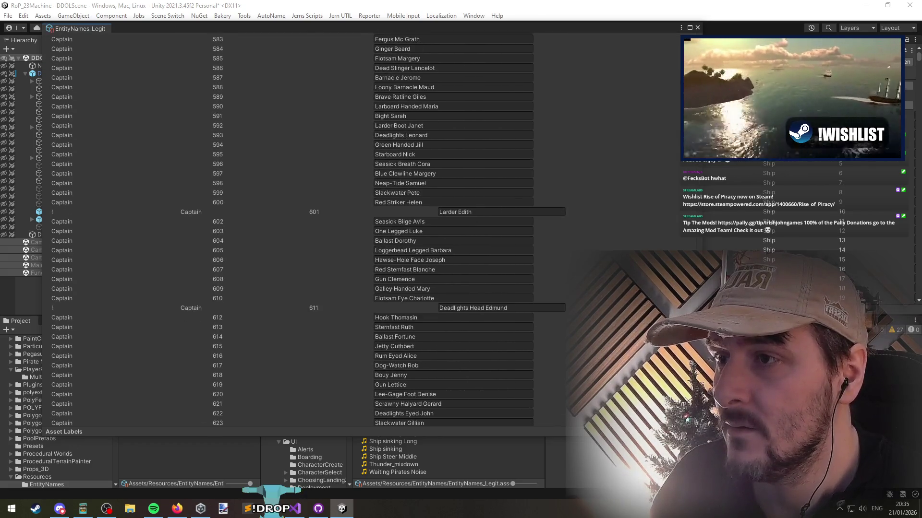
scroll(307, 231, "down", 10)
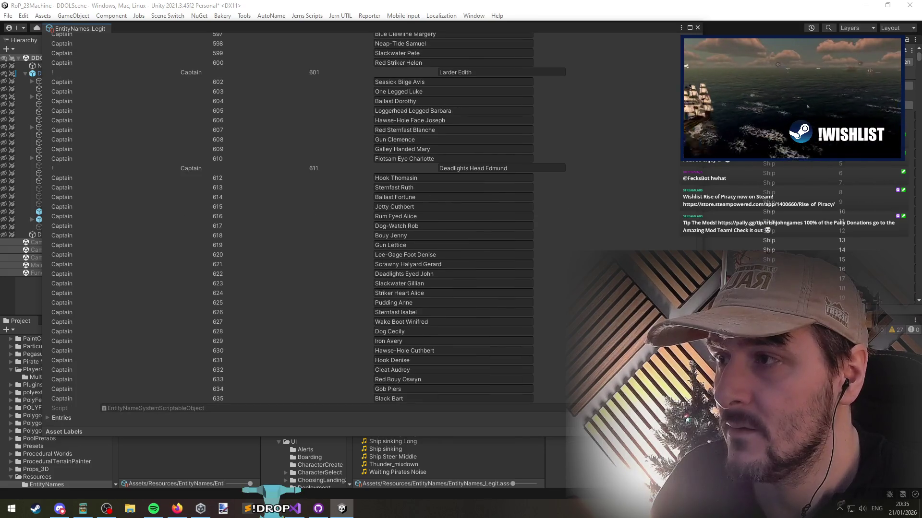
scroll(647, 38, "up", 20)
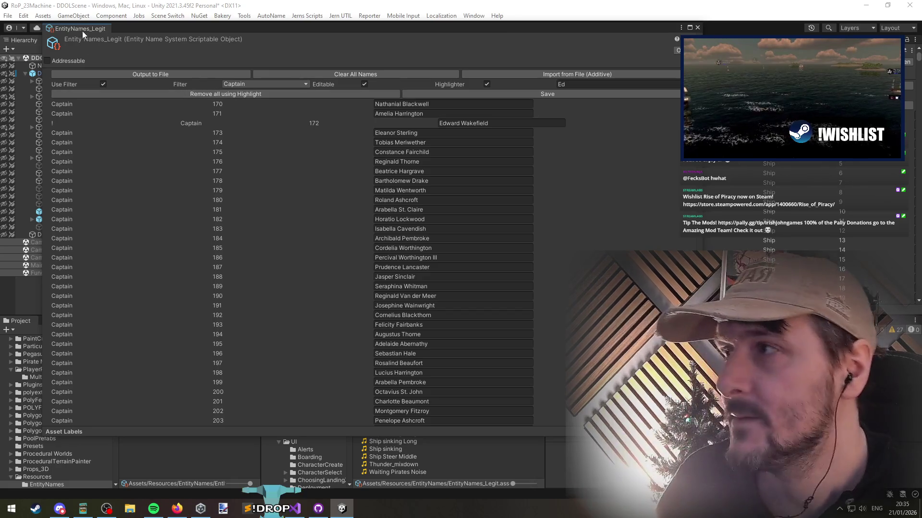
right_click(102, 39)
- Find all references to EntityNameSystemScriptableObject and open the one in CampaignIslandHelperEditorWindow.cs
left_click(126, 41)
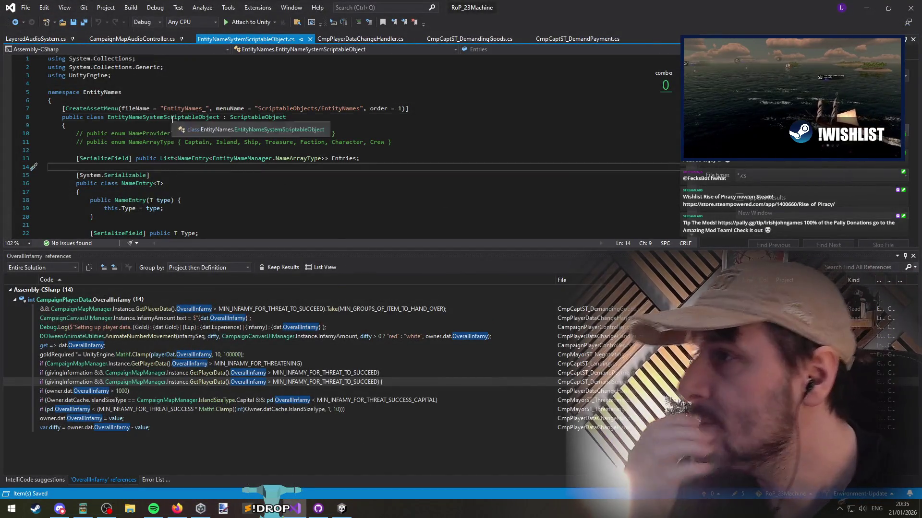
right_click(172, 119)
left_click(230, 215)
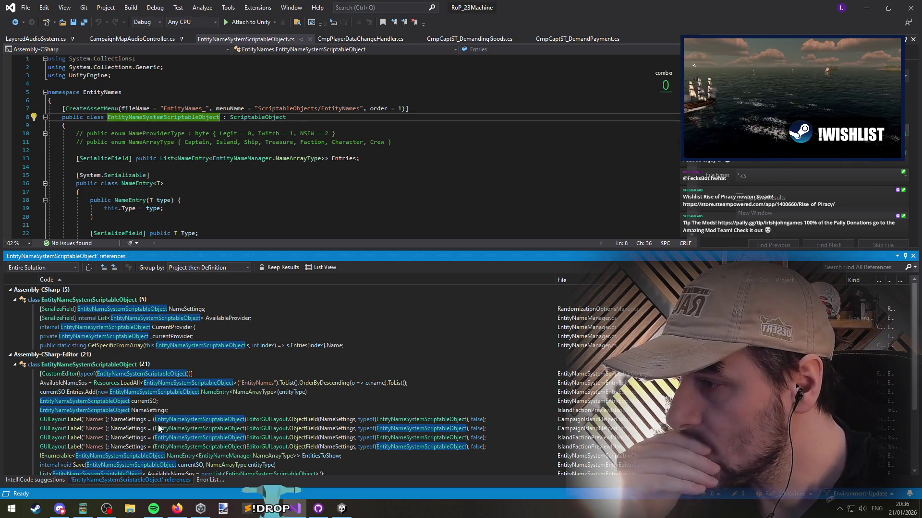
scroll(324, 419, "down", 3)
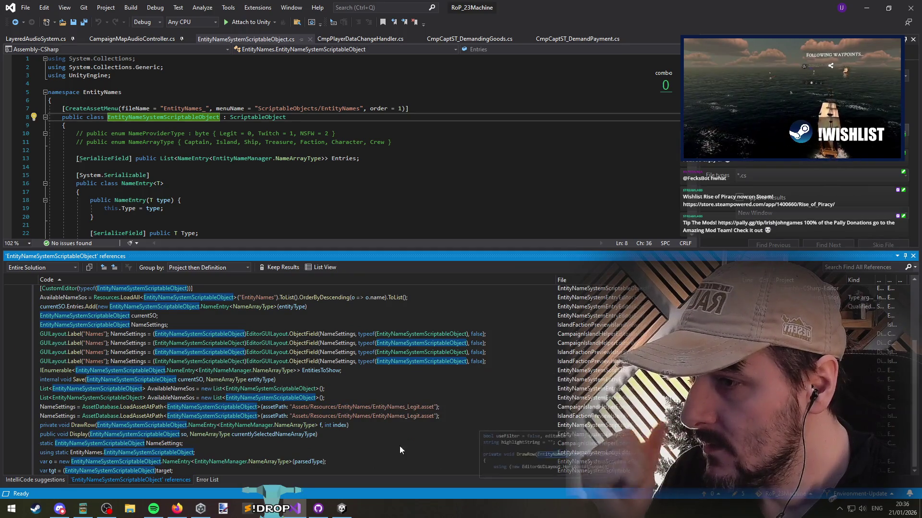
double_click(458, 408)
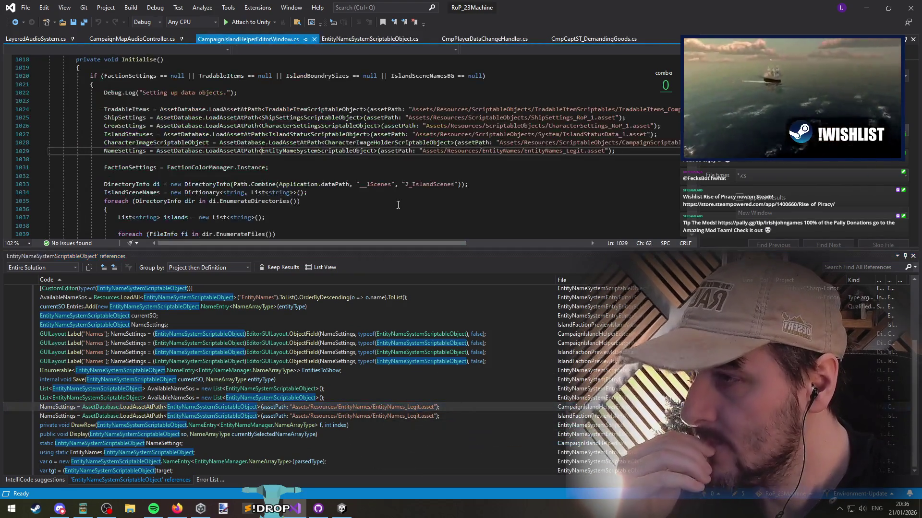
- Search that file for 'filter', then open the EntityNameManager and RandomizationOptionsManager references
left_click_drag(417, 243, 505, 248)
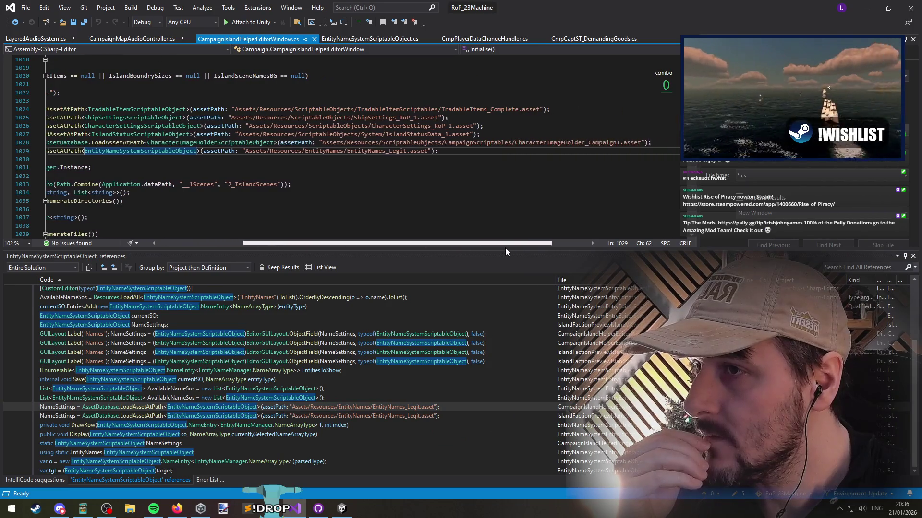
key("Down")
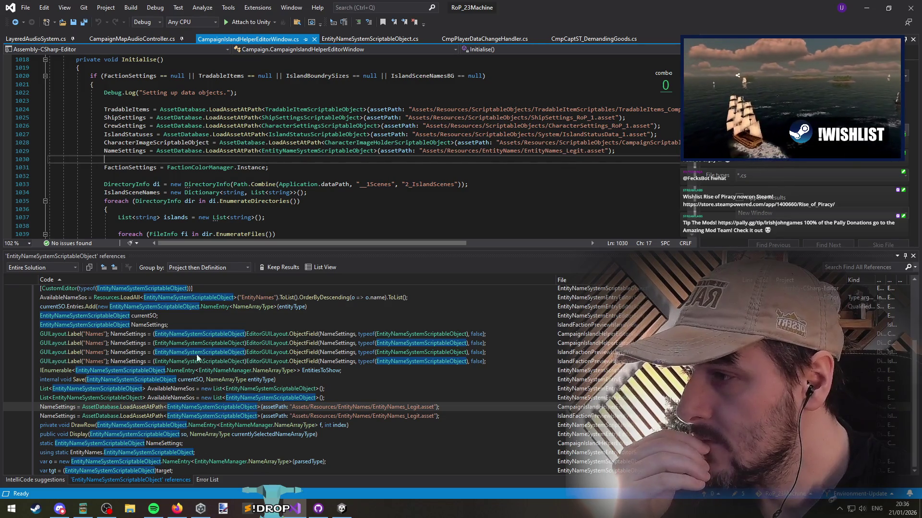
left_click(272, 176)
key("ctrl+f")
type("fil")
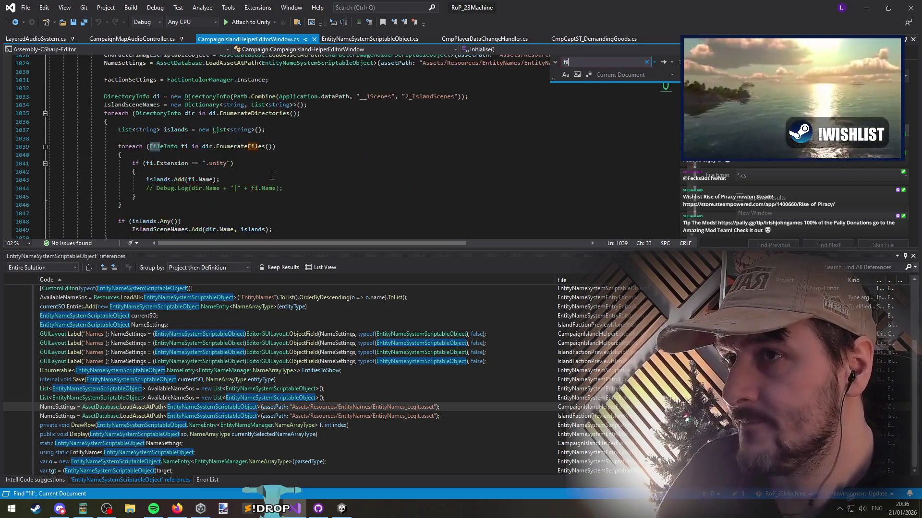
type("ter")
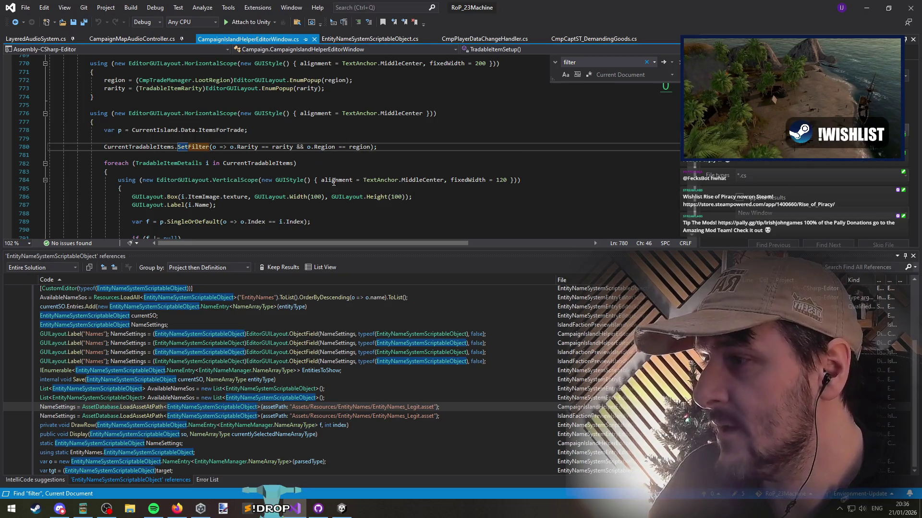
left_click(148, 343)
double_click(148, 344)
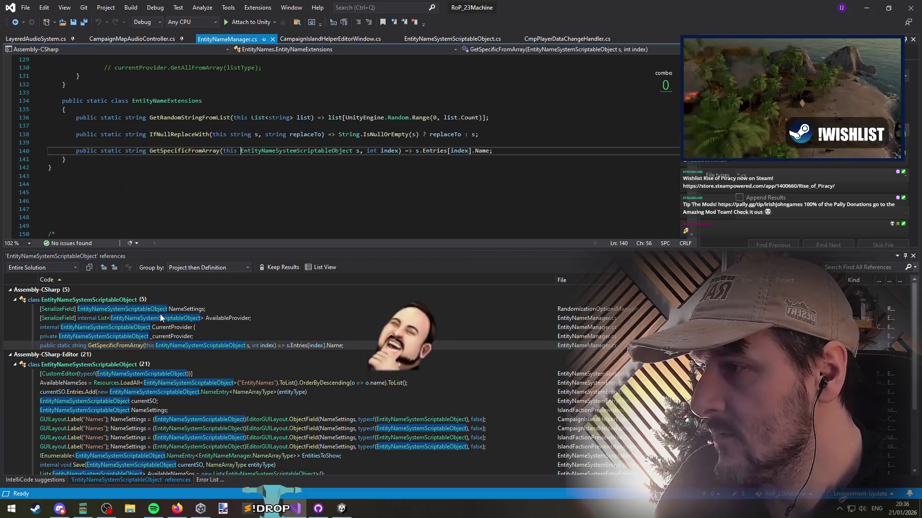
double_click(160, 310)
- List all references to RandomizationOptionsManager, then return to Unity
left_click(255, 146)
right_click(153, 135)
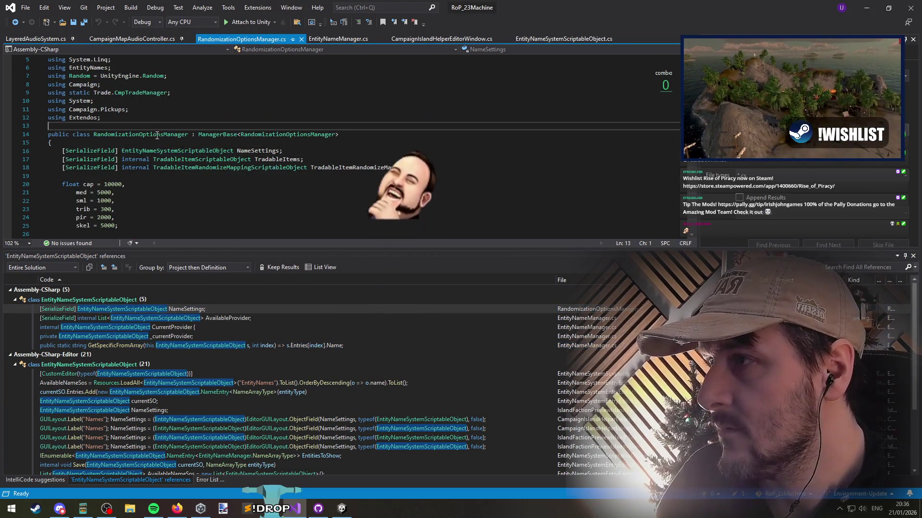
left_click(192, 258)
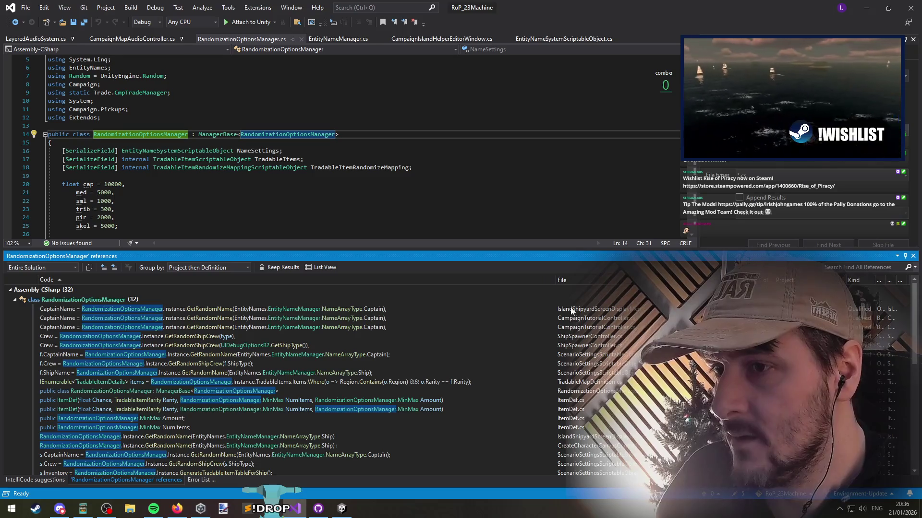
scroll(571, 311, "down", 9)
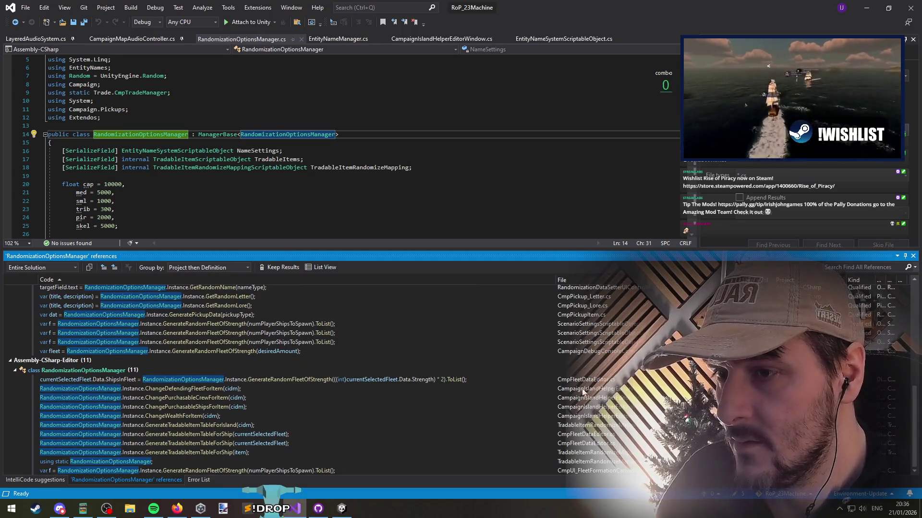
double_click(154, 135)
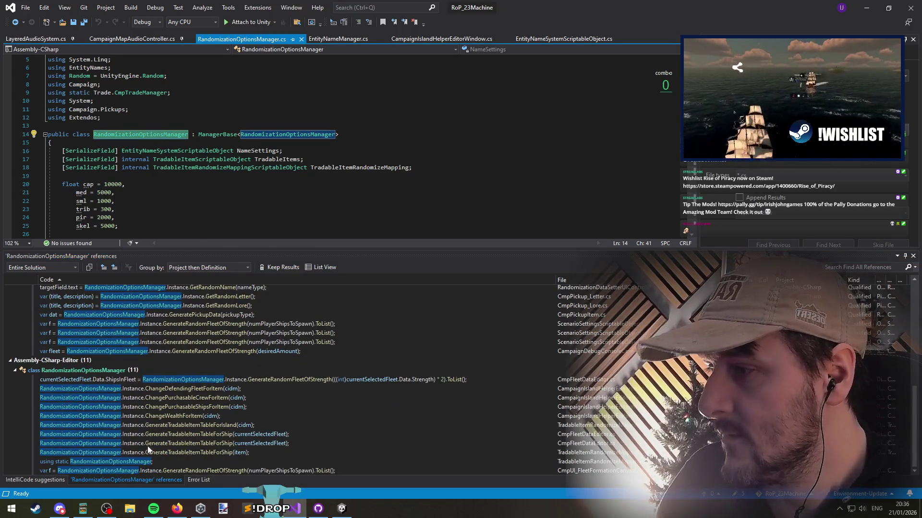
key("ctrl+t")
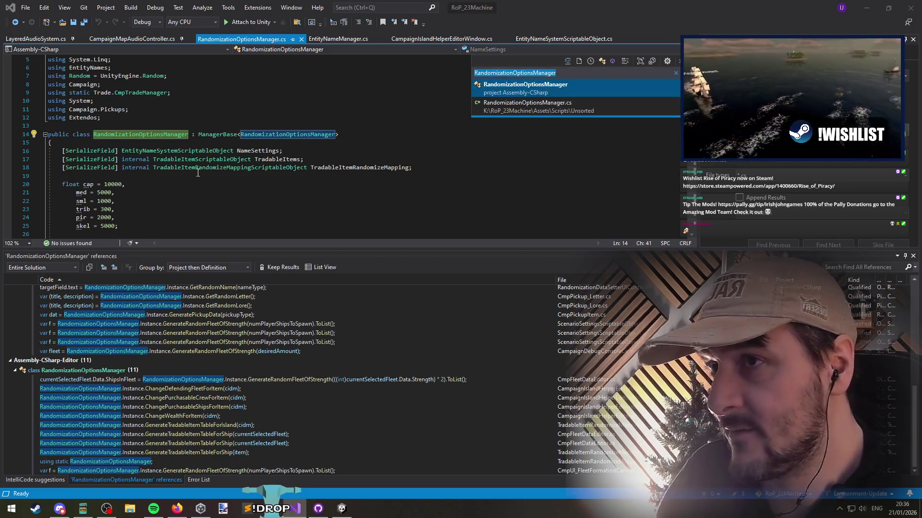
key("Escape")
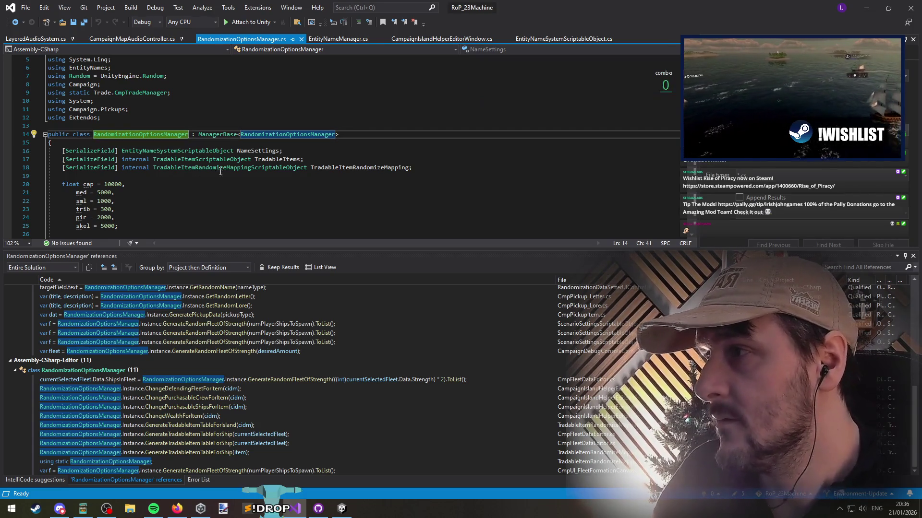
scroll(223, 337, "up", 10)
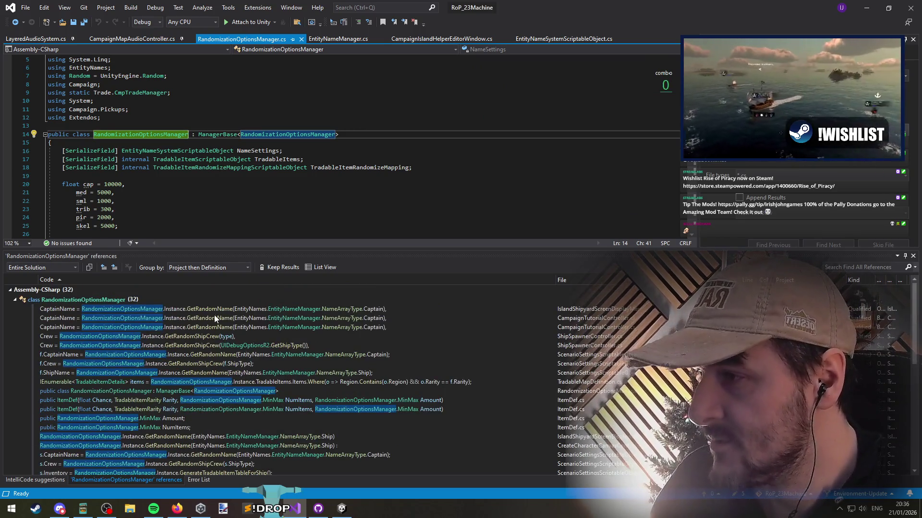
key("alt+Tab")
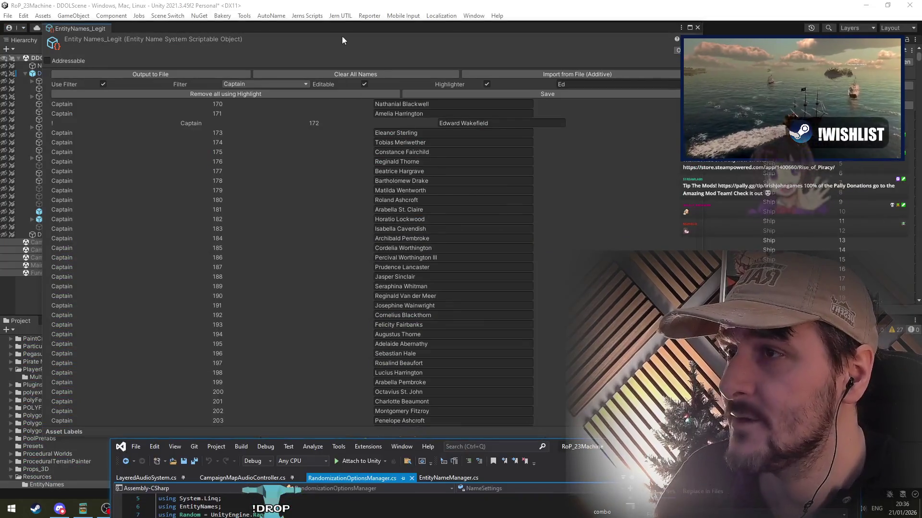
- Use Edit Script on the EntityNames_Legit inspector header to reopen EntityNameSystemScriptableObject.cs
right_click(88, 28)
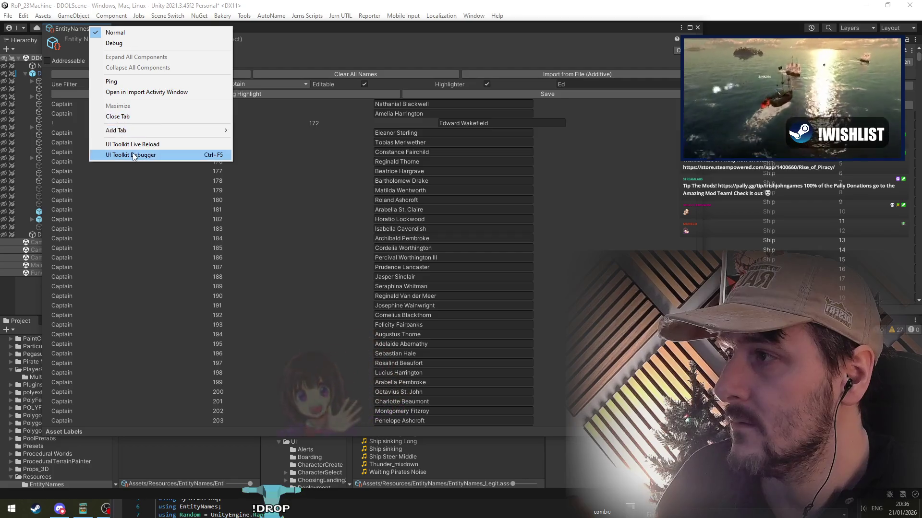
right_click(68, 29)
right_click(68, 28)
right_click(51, 44)
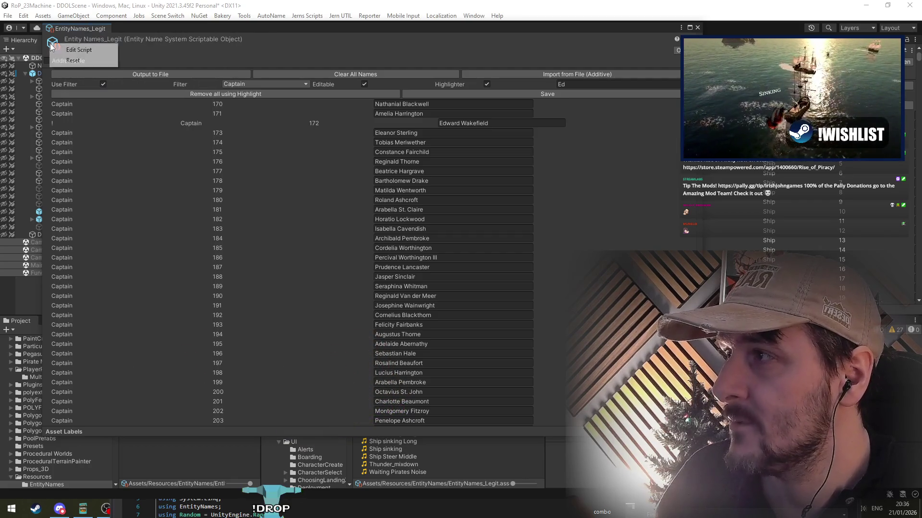
left_click(73, 49)
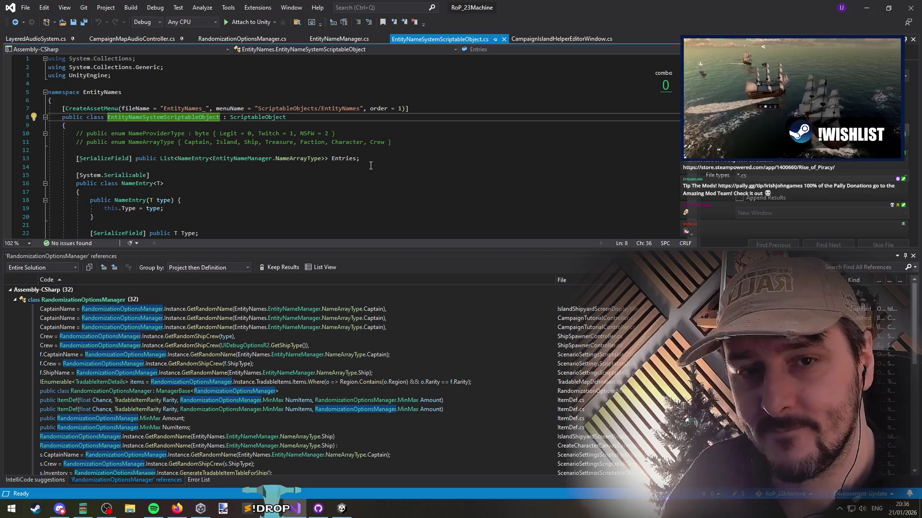
- Find all references to EntityNameSystemScriptableObject: 5 in Assembly-CSharp, 21 in Assembly-CSharp-Editor
key("alt+Tab")
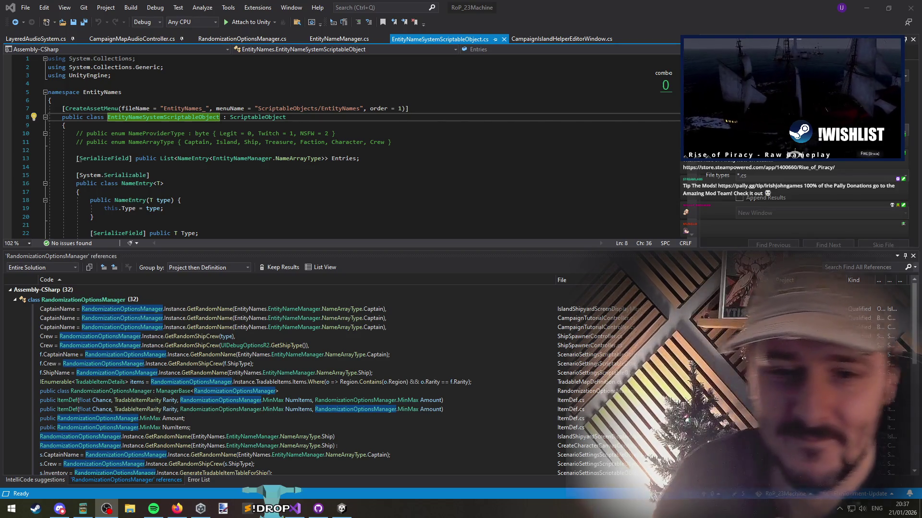
left_click(280, 142)
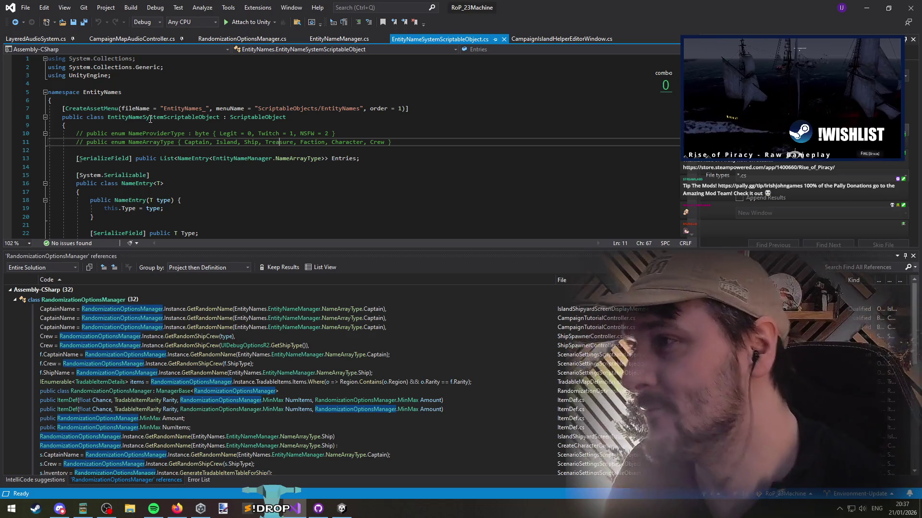
right_click(157, 117)
left_click(218, 215)
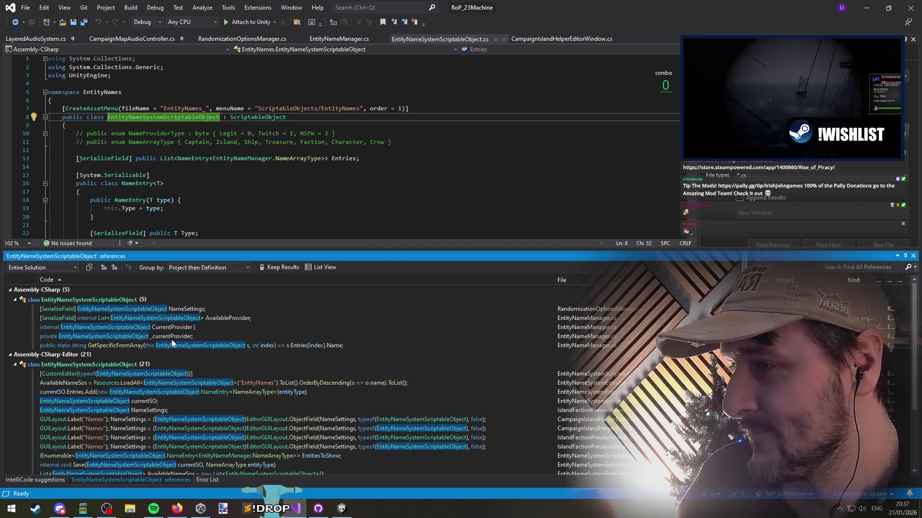
- Open the EntityNameSystemScriptableObjectEditor.cs reference and scroll to its Output to File block
double_click(107, 373)
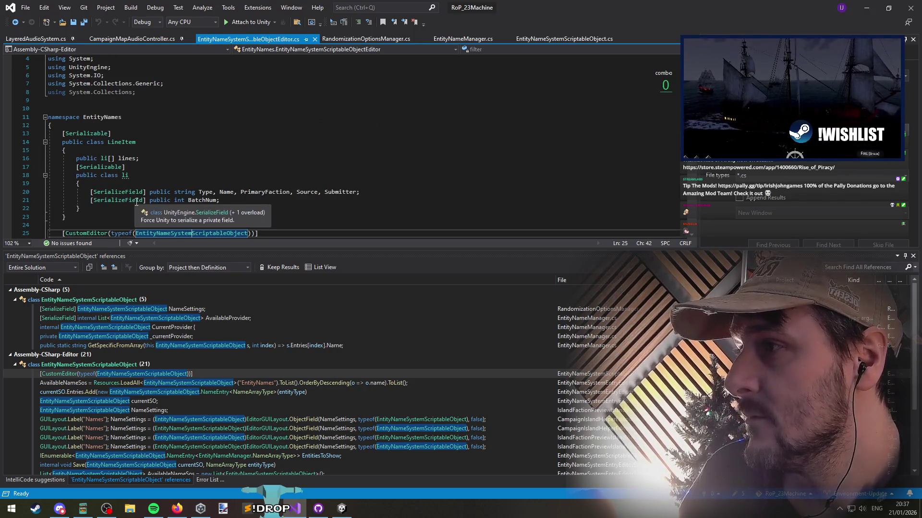
left_click_drag(66, 217, 65, 197)
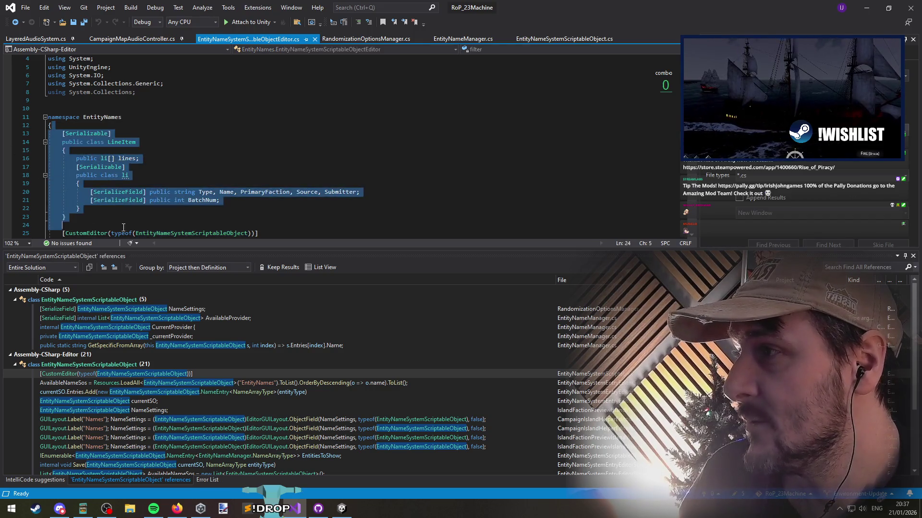
left_click(106, 117)
key("Up")
key("Up")
scroll(226, 182, "down", 3)
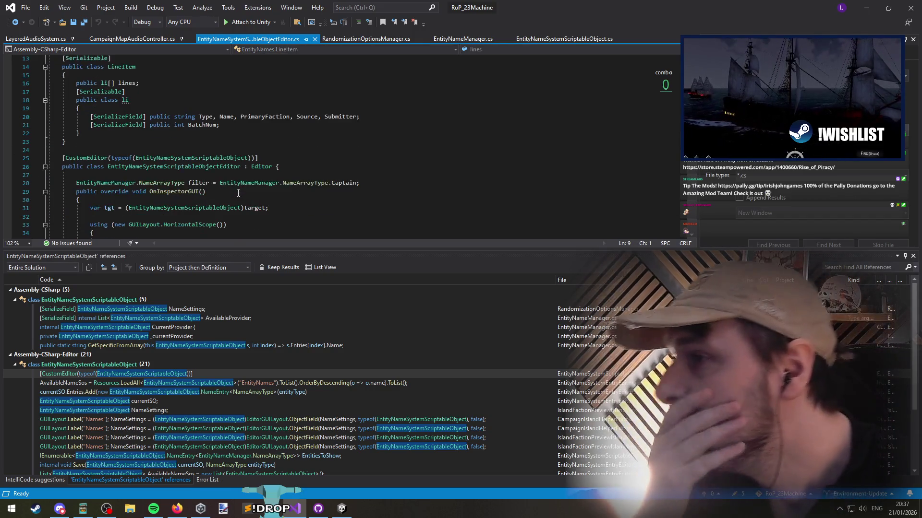
scroll(228, 192, "down", 4)
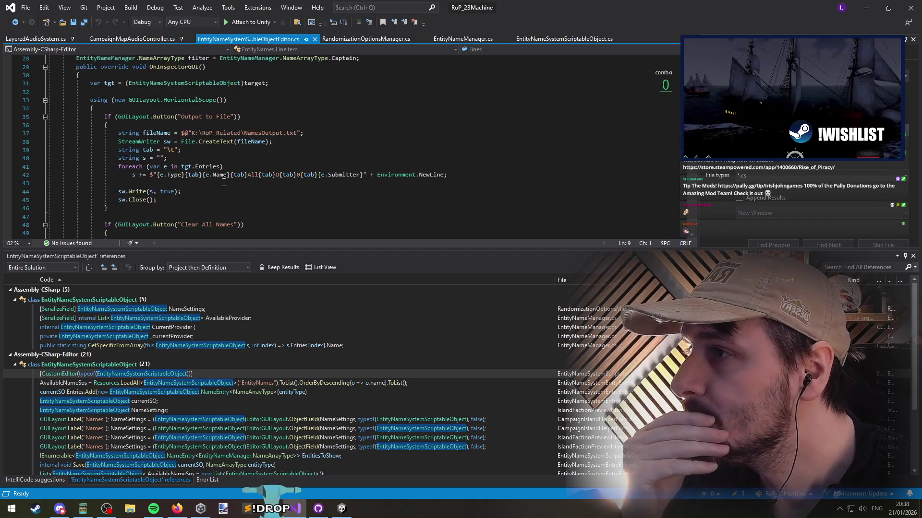
- Copy the NamesOutput.txt path from line 37 and open it through Run in Notepad
double_click(244, 158)
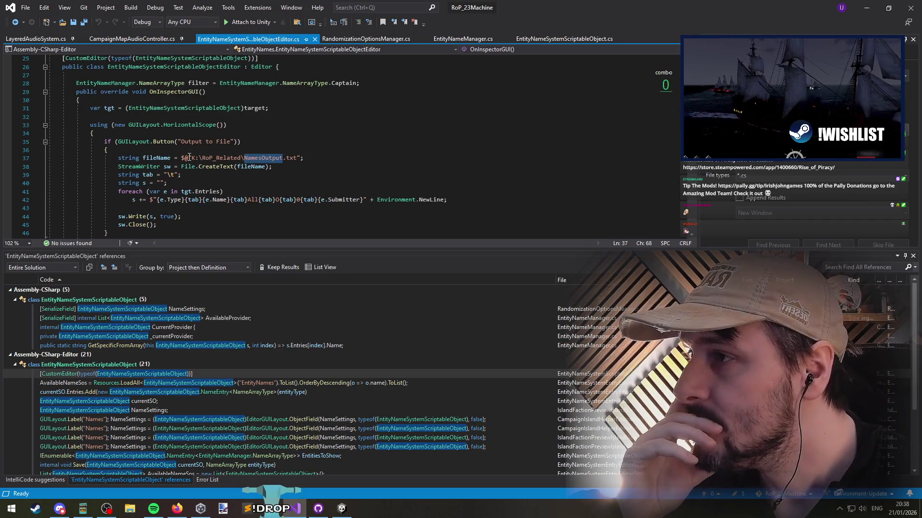
left_click(296, 158)
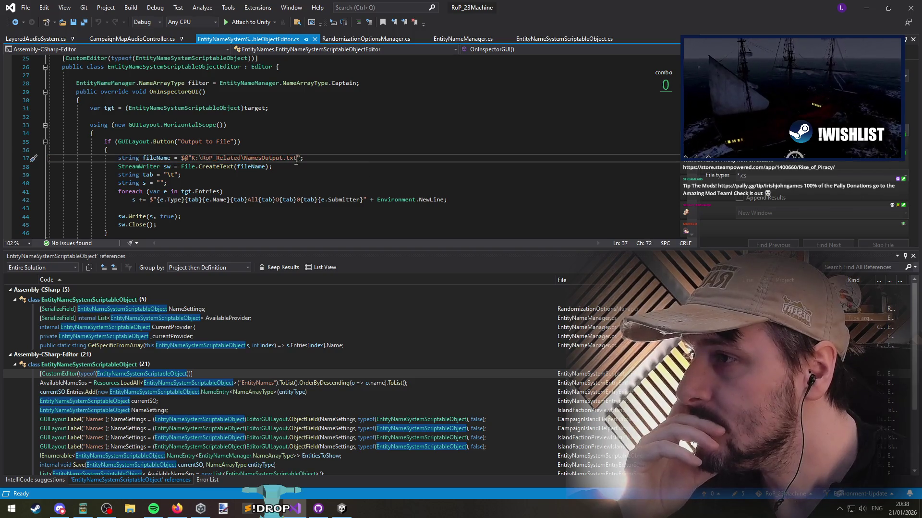
left_click_drag(192, 158, 292, 158)
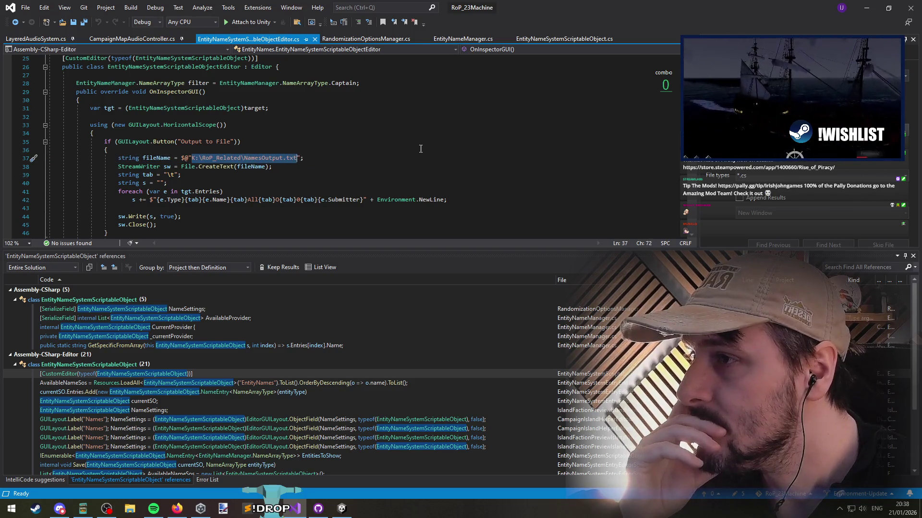
scroll(421, 148, "down", 5)
scroll(307, 166, "up", 4)
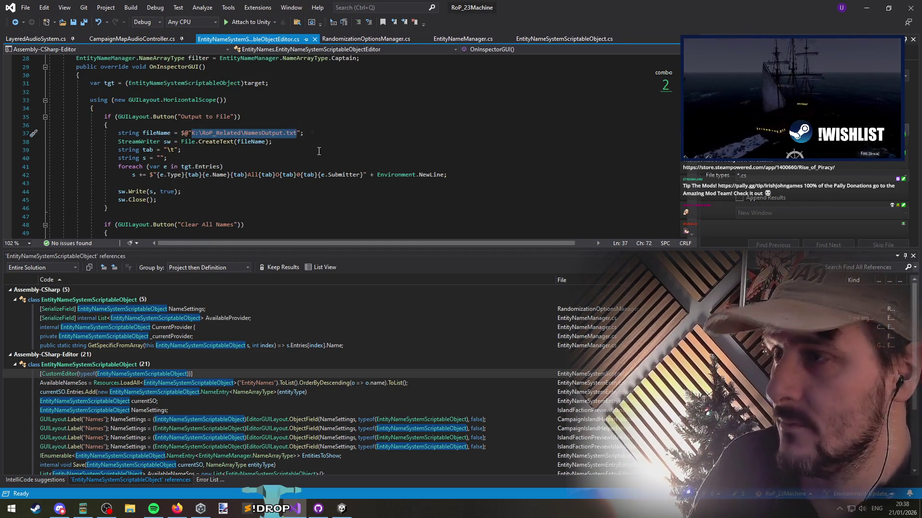
key("ctrl+z")
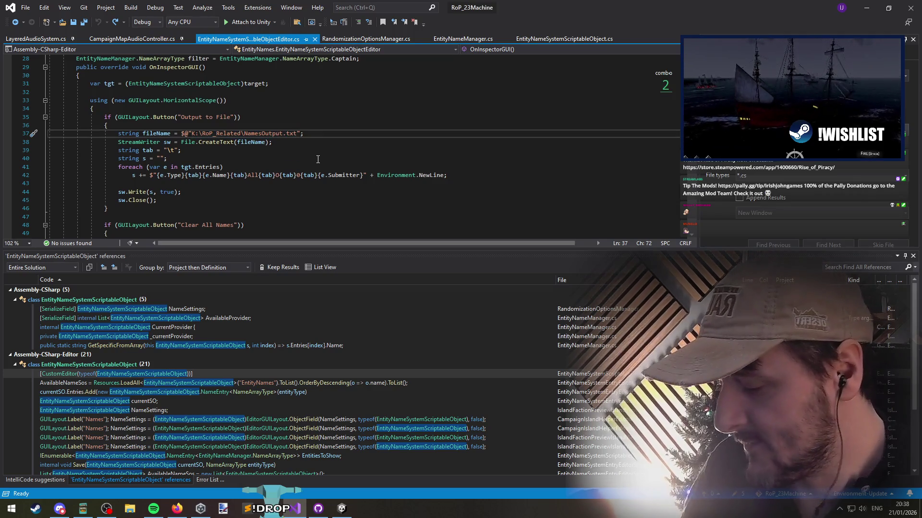
key("super+r")
key("ctrl+v")
key("Return")
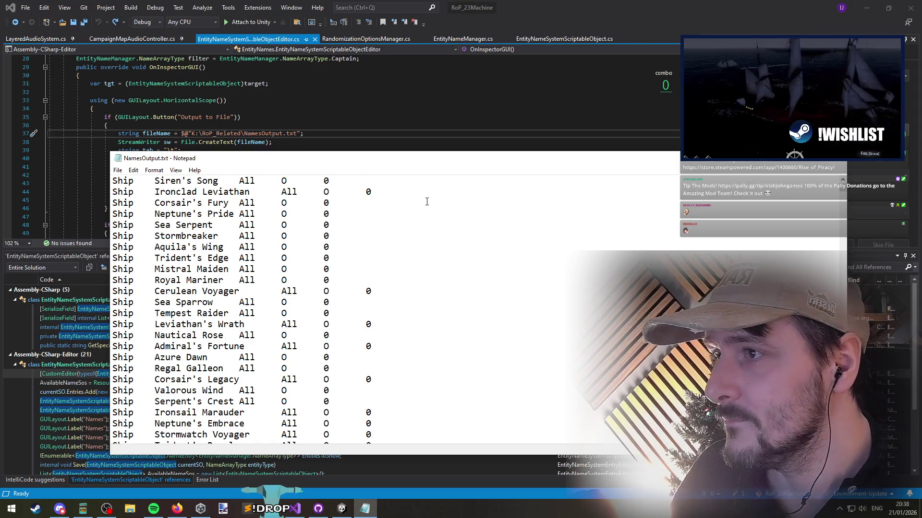
- Review NamesOutput.txt from the end up through Treasure and Faction rows, then close it
key("ctrl+End")
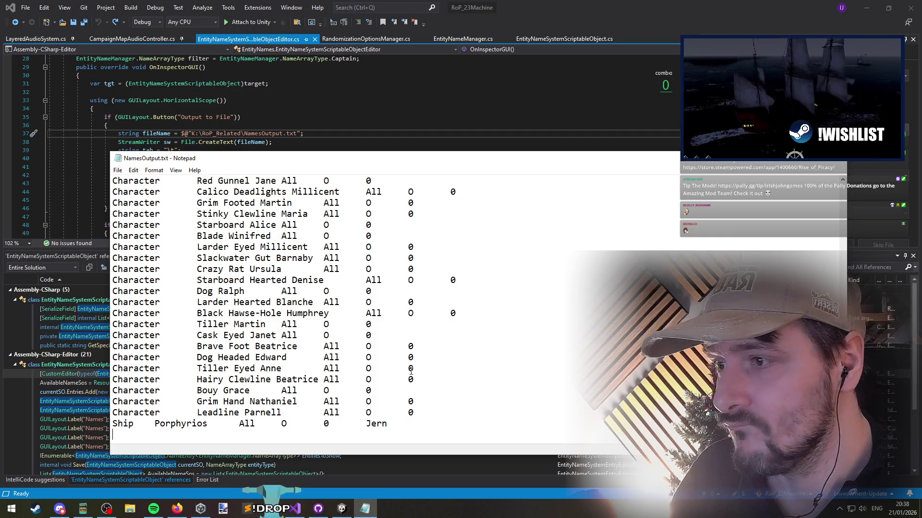
scroll(411, 364, "up", 17)
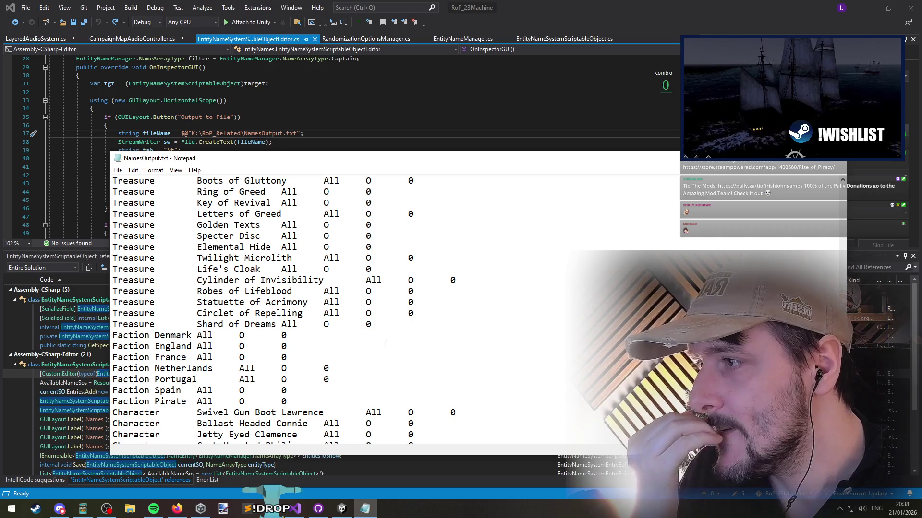
scroll(384, 343, "up", 3)
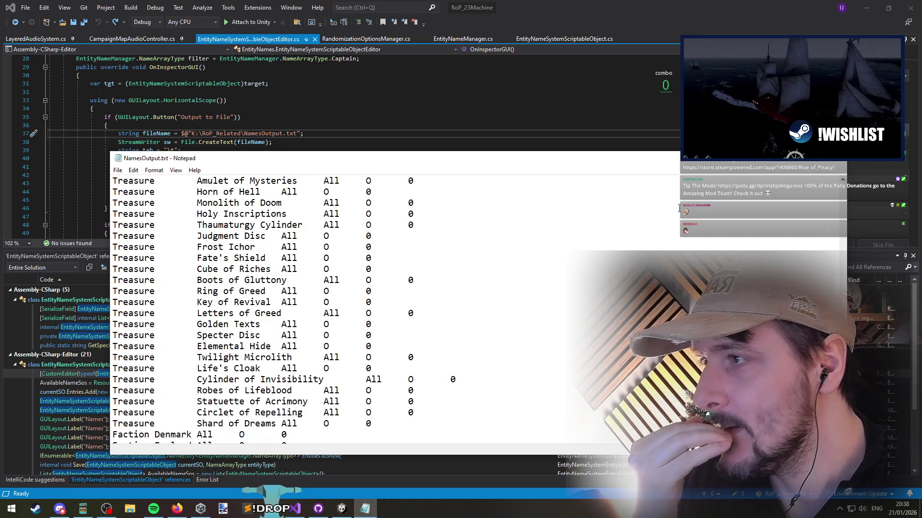
key("alt+F4")
left_click(232, 152)
key("Down")
left_click(307, 134)
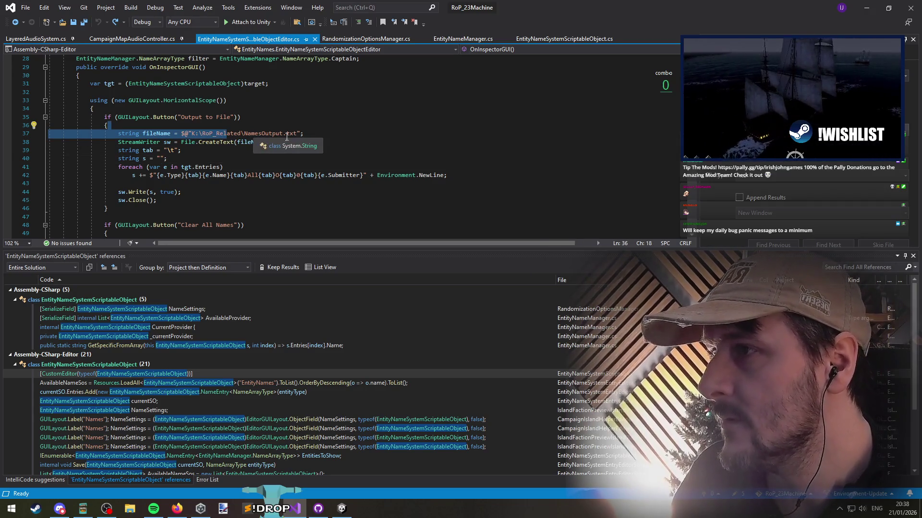
- Scroll past Clear All Names to the Import from File (Additive) duplicate-name check on line 65
scroll(250, 157, "down", 3)
left_click(250, 154)
key("Down")
key("Down")
key("Down")
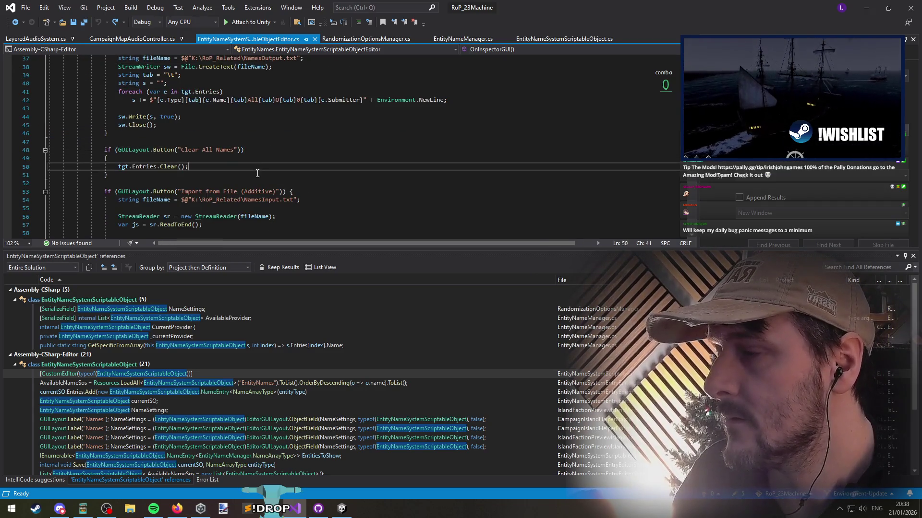
scroll(259, 185, "down", 2)
scroll(259, 184, "down", 3)
scroll(240, 180, "up", 4)
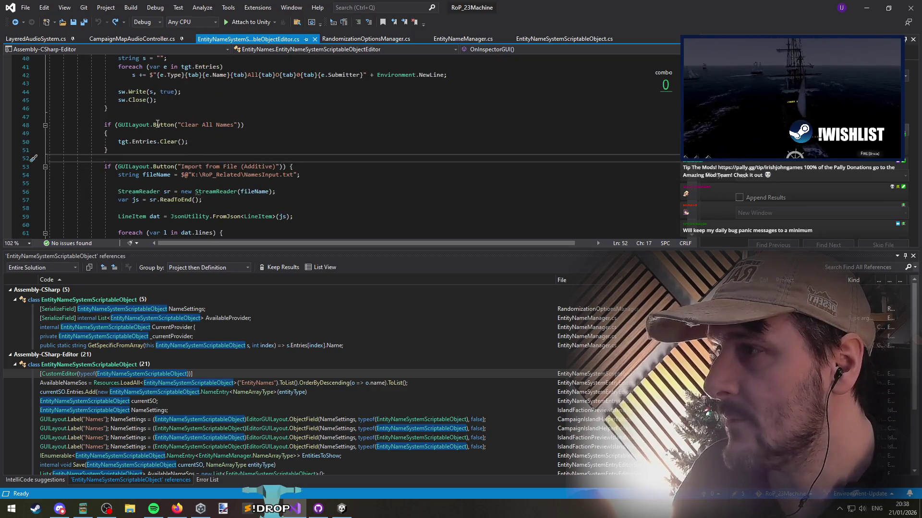
scroll(219, 175, "down", 5)
scroll(219, 175, "down", 1)
left_click(202, 125)
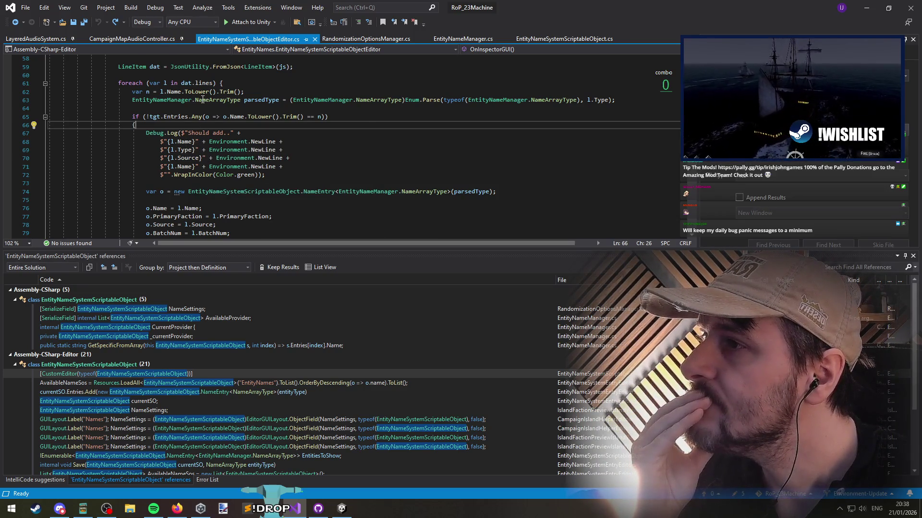
left_click(237, 116)
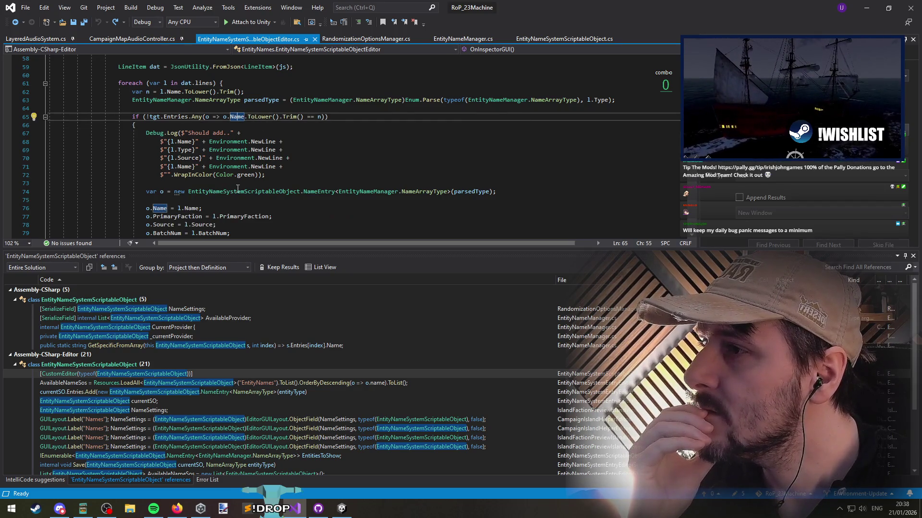
key("super+Down")
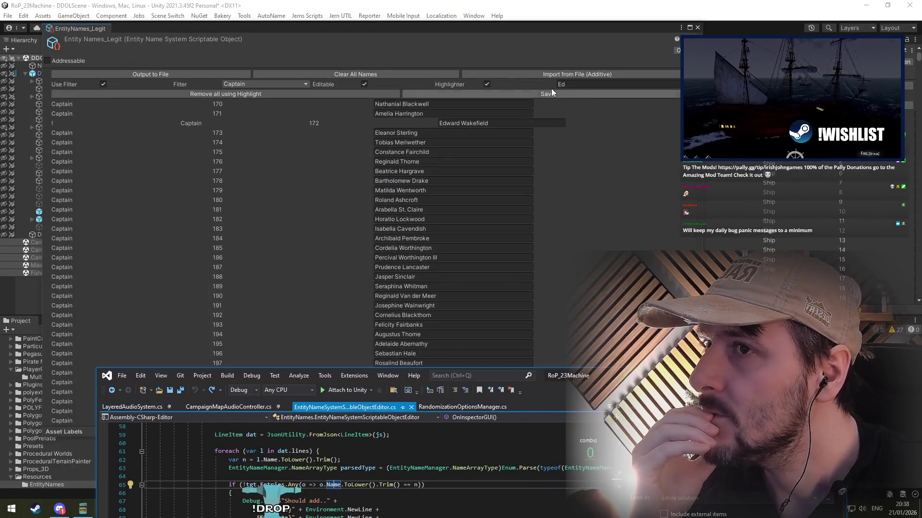
left_click_drag(641, 382, 594, 8)
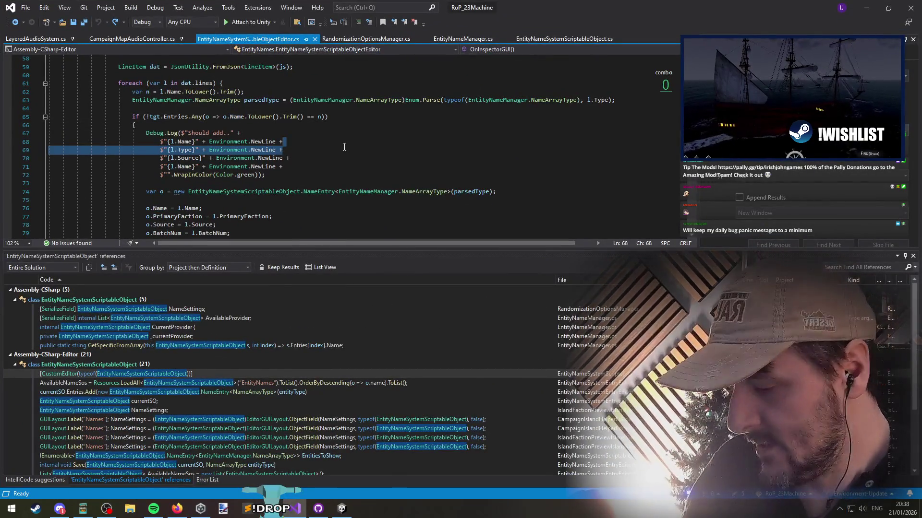
- Search the entity-name editor script for 'highli' to reach the useHighlighter code
left_click(344, 146)
key("ctrl+f")
type("h")
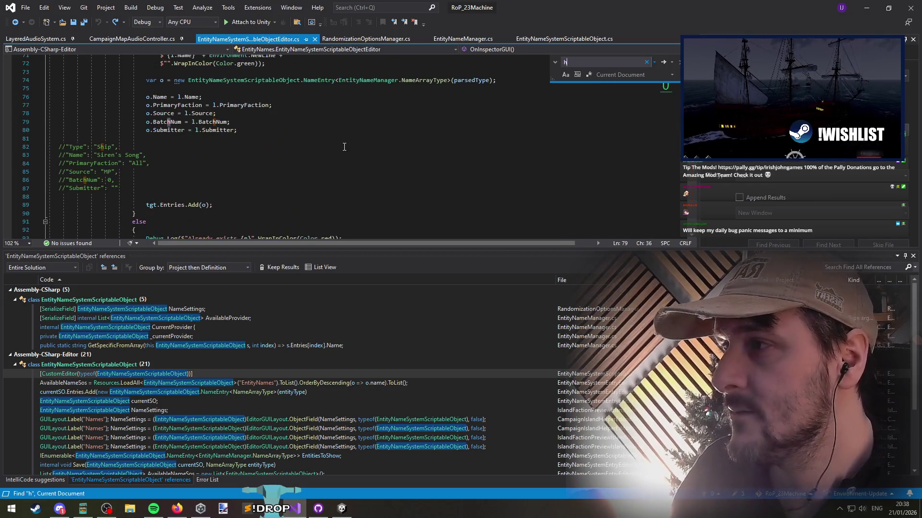
type("ighli")
- Toggle the Highlighter option off and back on in Unity's inspector, then maximize the code window again
key("alt+Tab")
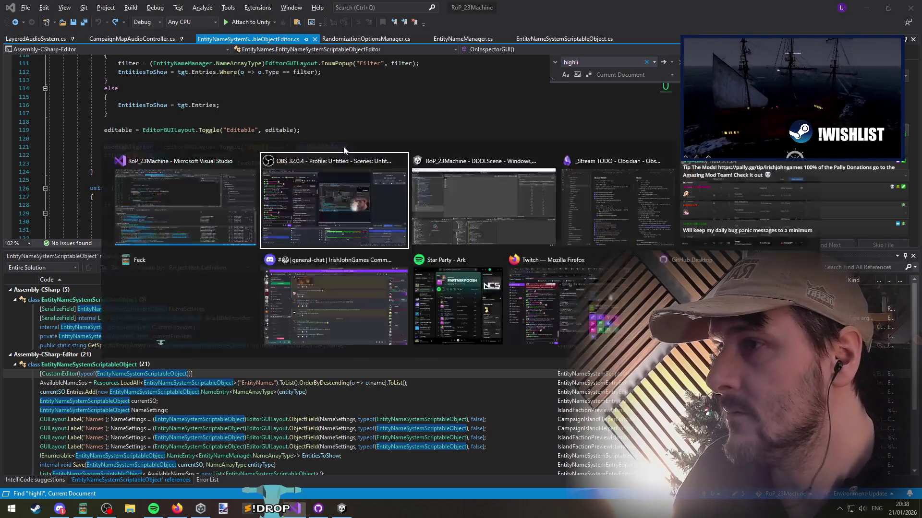
key("super+Down")
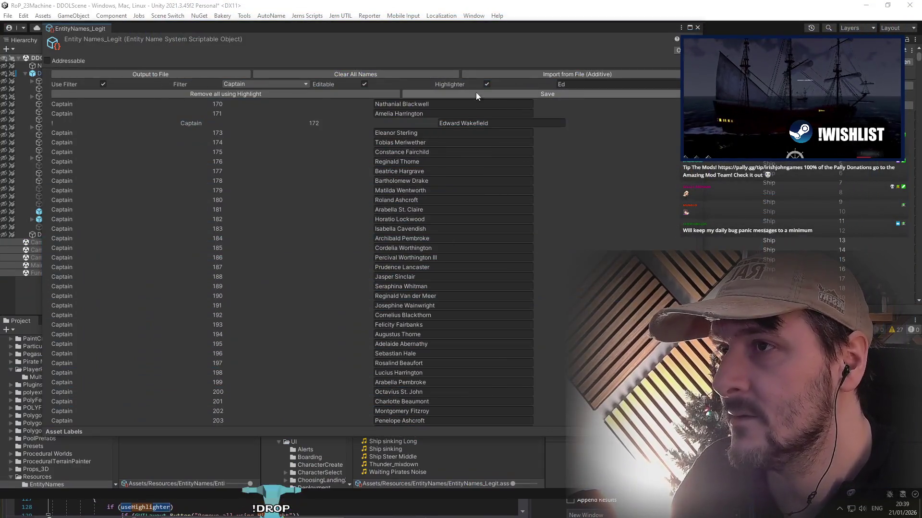
left_click(476, 92)
left_click(486, 84)
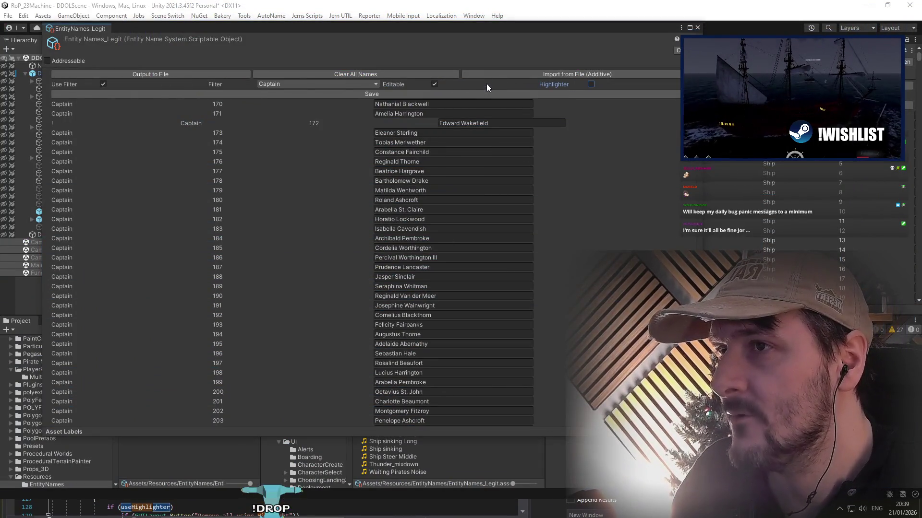
left_click(590, 85)
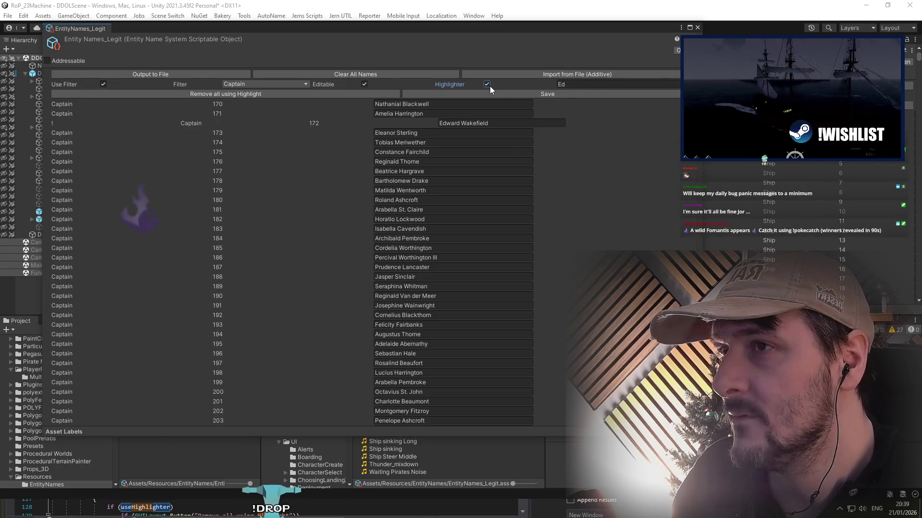
left_click(557, 293)
key("super+Up")
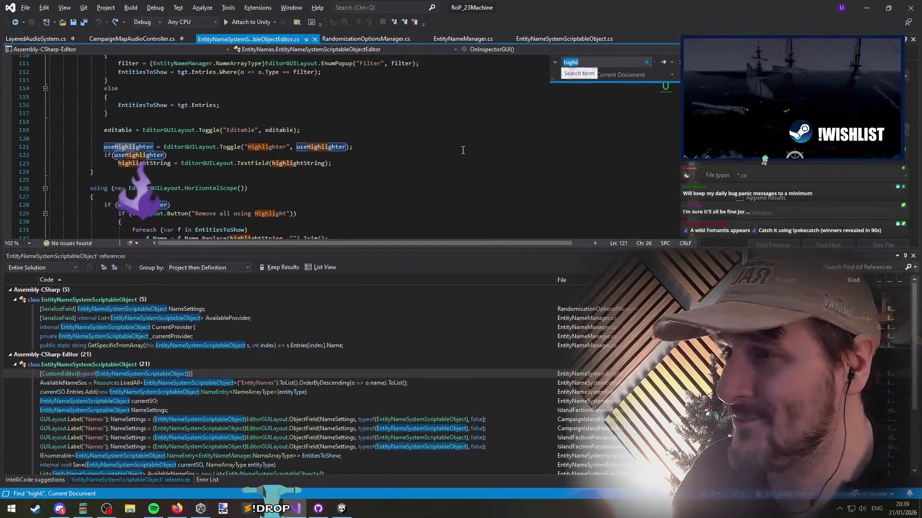
- Inspect the Use Filter code on lines 108–111 (useFilter, EnumPopup) beside Unity's inspector
scroll(276, 159, "up", 5)
left_click(116, 156)
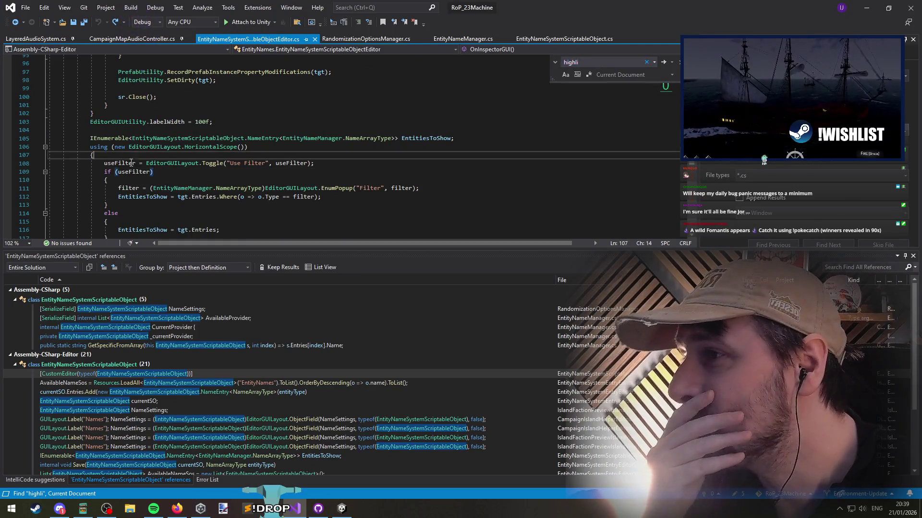
left_click(117, 164)
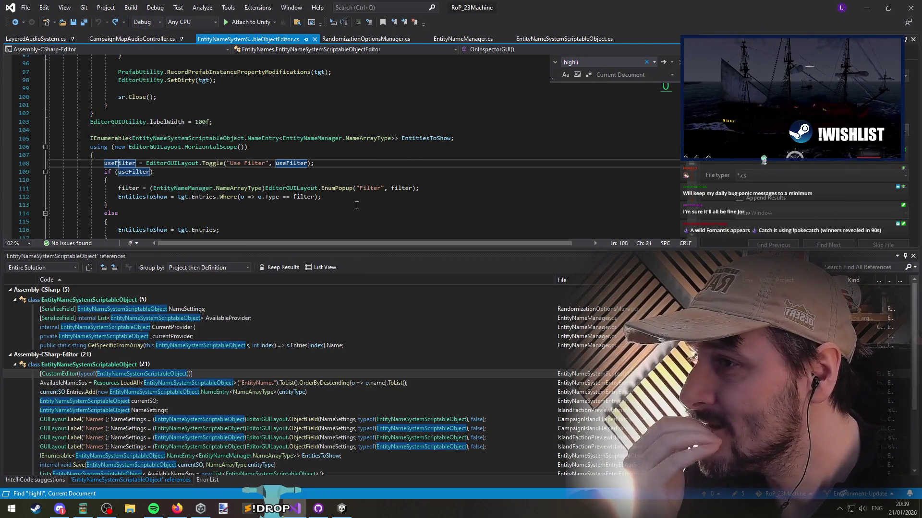
left_click(338, 189)
mouse_move(624, 7)
left_mouse_down()
mouse_move(648, 76)
mouse_move(617, 312)
mouse_move(512, 165)
left_mouse_up()
mouse_move(600, 172)
left_mouse_down()
mouse_move(596, 149)
mouse_move(614, 136)
mouse_move(609, 5)
left_mouse_up()
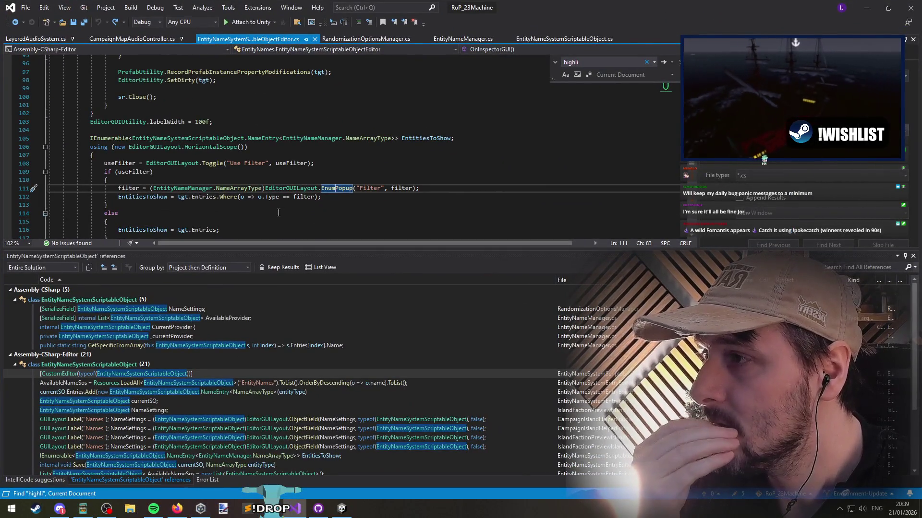
left_click(122, 164)
mouse_move(509, 6)
left_mouse_down()
mouse_move(524, 299)
mouse_move(497, 199)
left_mouse_up()
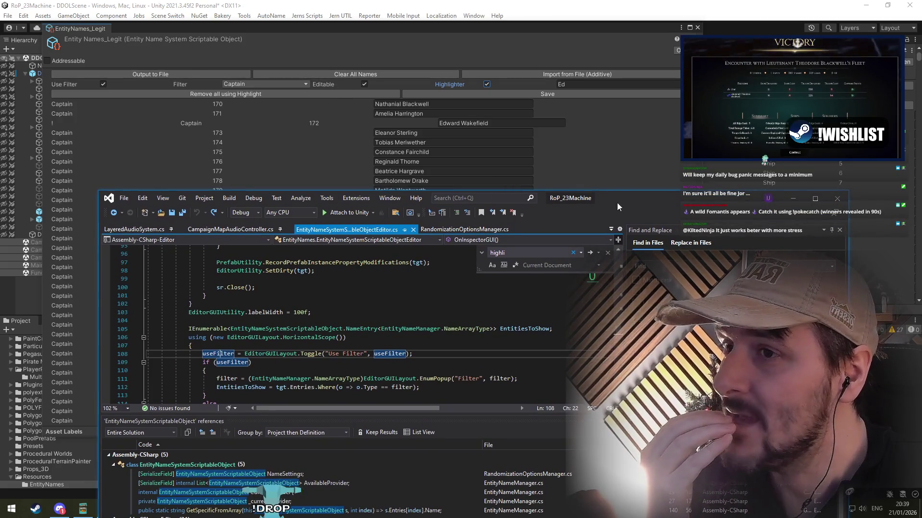
- Make the entity names editable in Unity's inspector
double_click(617, 203)
left_click_drag(480, 7, 480, 432)
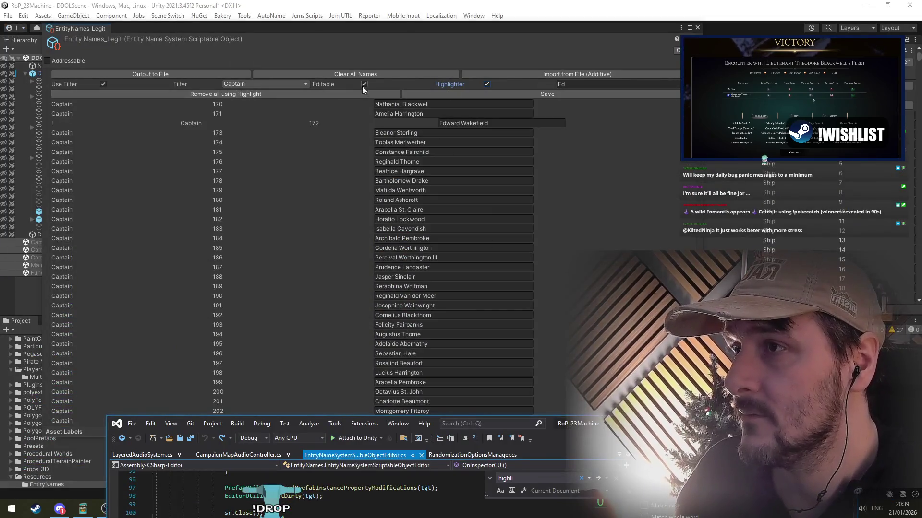
left_click(364, 85)
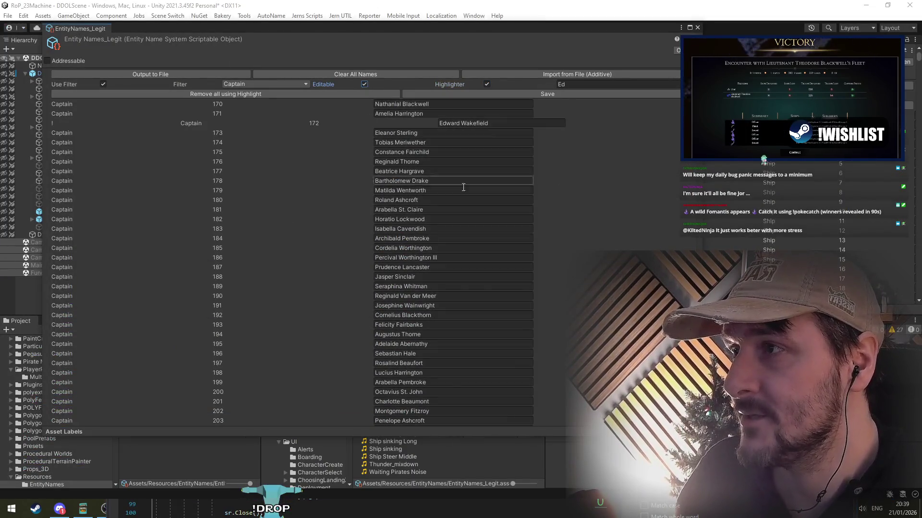
- Find all references to 'editable' and jump to the if (editable) check in DrawRow
double_click(624, 423)
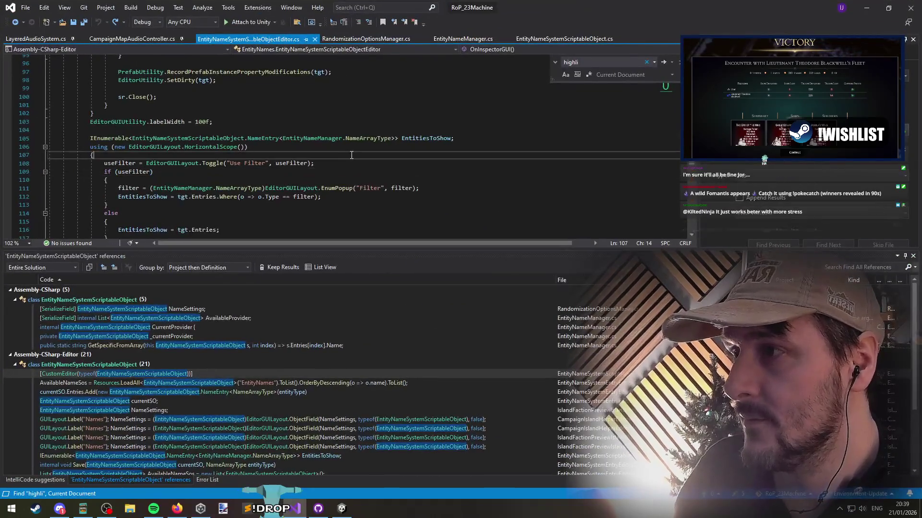
type("editabhle")
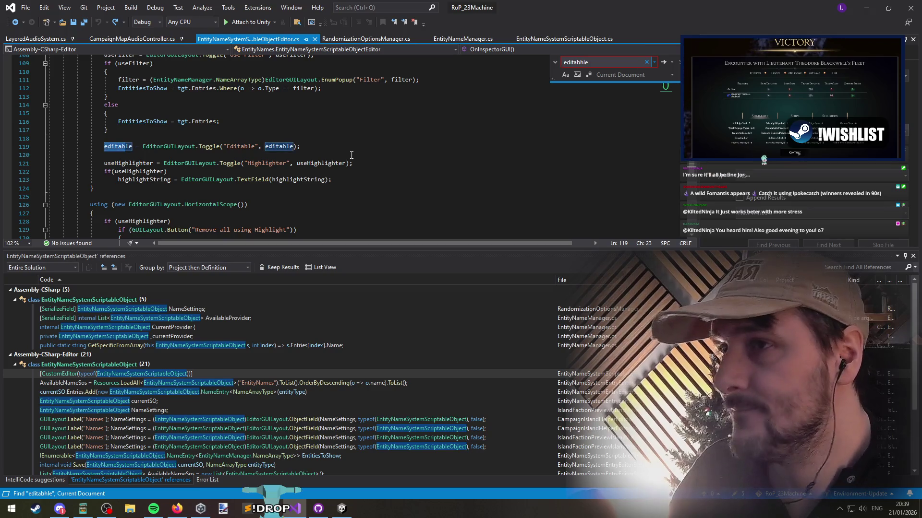
key("Left")
key("BackSpace")
key("BackSpace")
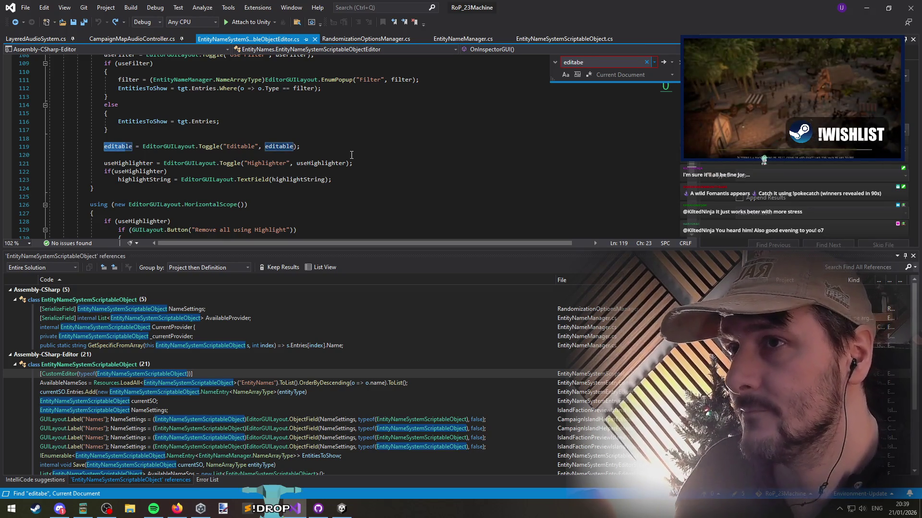
type("le")
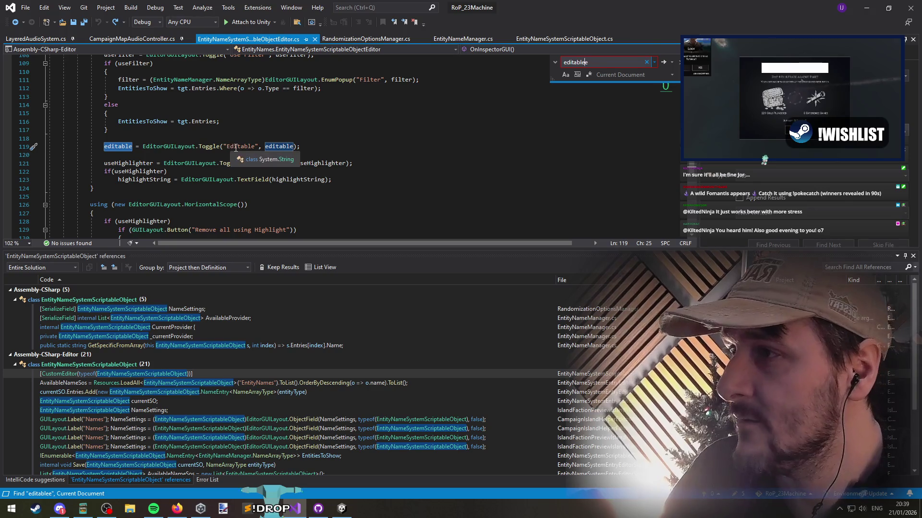
left_click(209, 243)
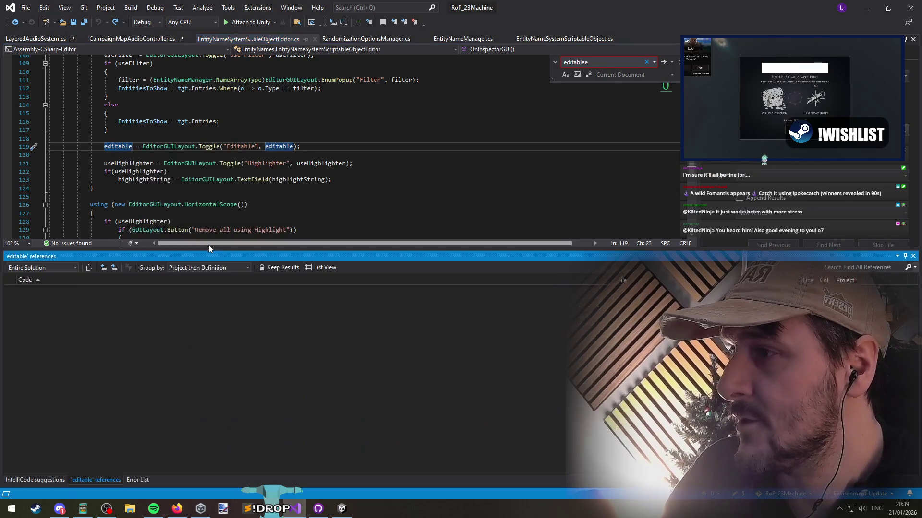
left_click(97, 326)
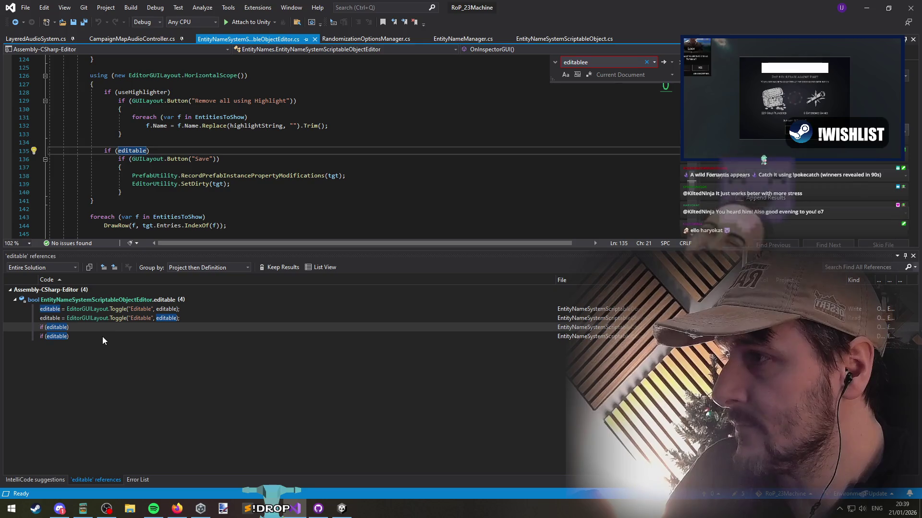
left_click(102, 336)
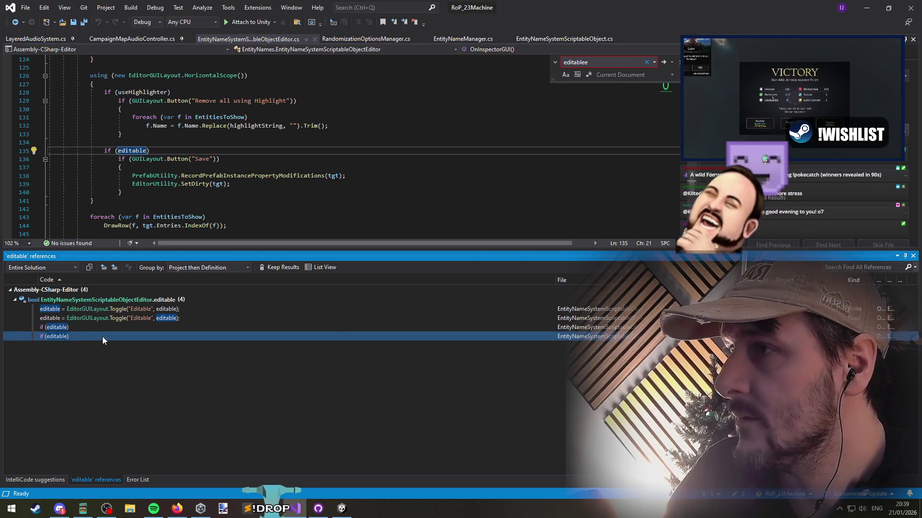
double_click(102, 336)
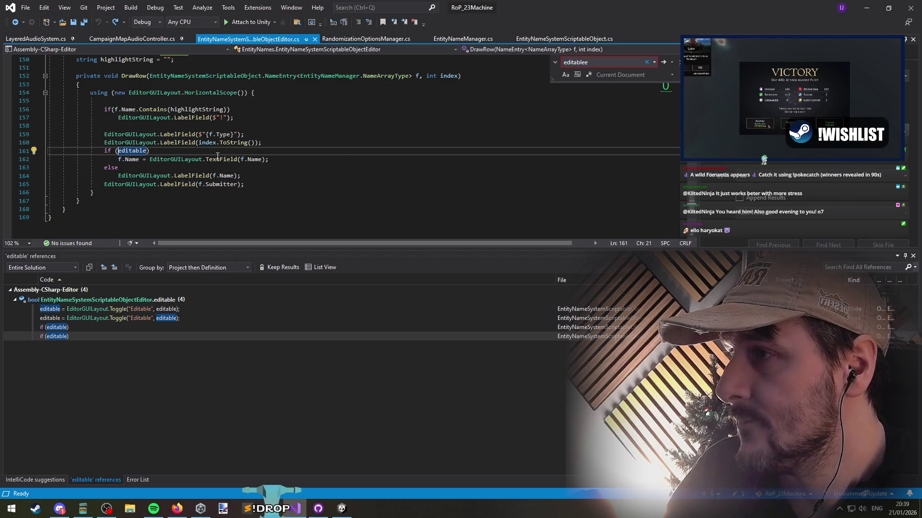
- Delete the blank line 155 above DrawRow's highlight check
left_click(265, 119)
left_click_drag(265, 125, 2, 108)
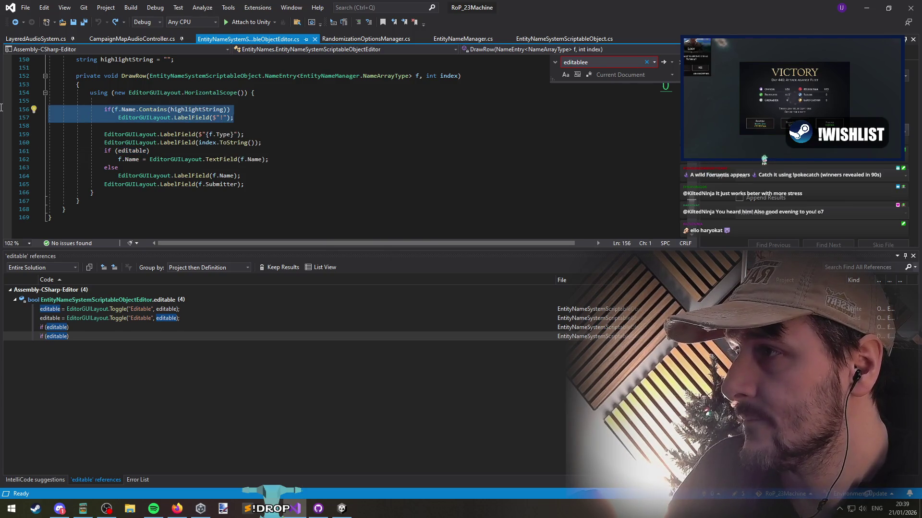
left_click(139, 101)
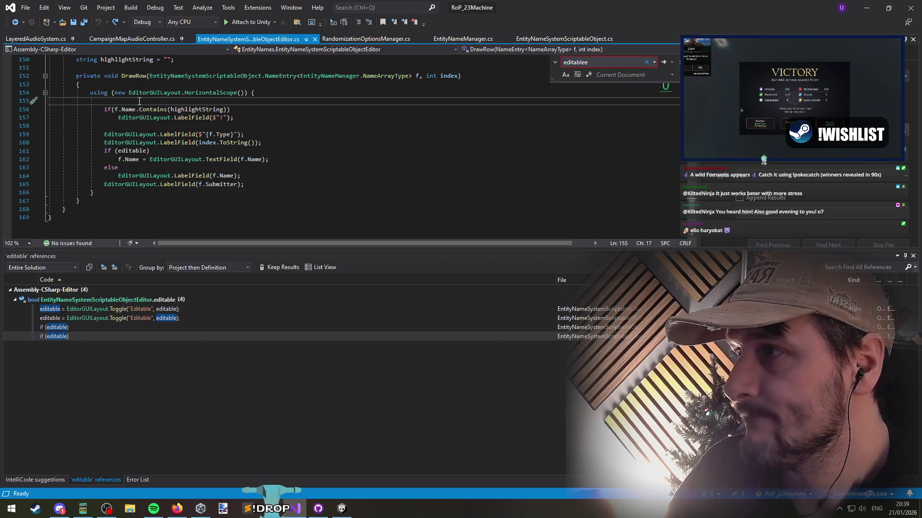
key("Delete")
scroll(283, 177, "up", 1)
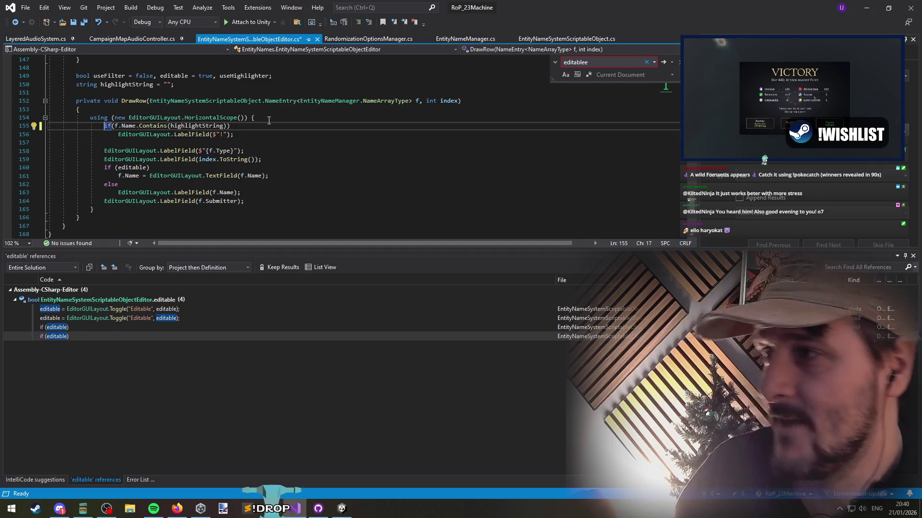
- Find references to DrawRow, jump to its call at line 144, then to its definition
right_click(136, 107)
left_click(206, 157)
double_click(125, 309)
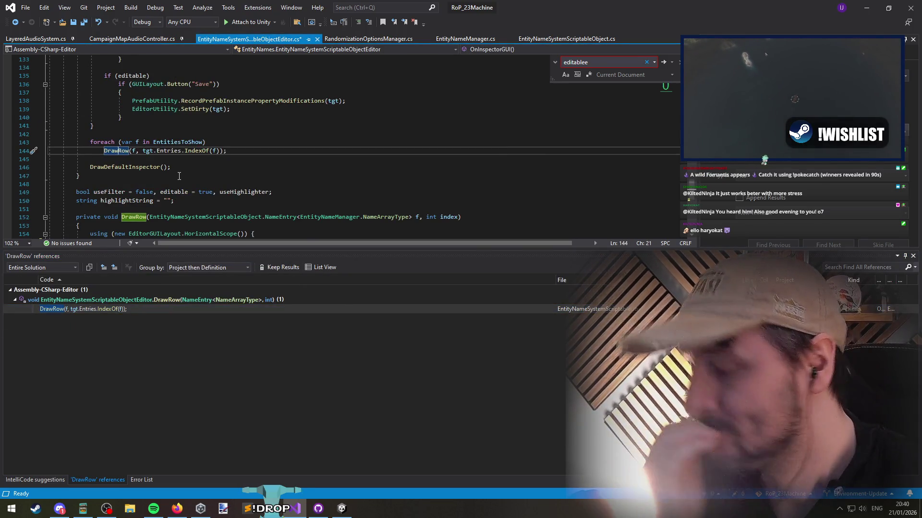
key("F12")
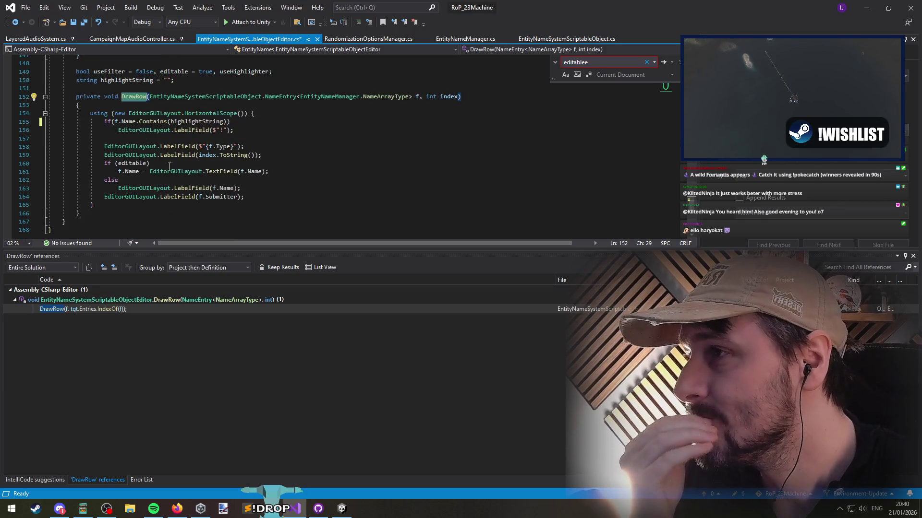
mouse_move(151, 105)
left_mouse_down()
mouse_move(235, 206)
mouse_move(123, 104)
left_mouse_up()
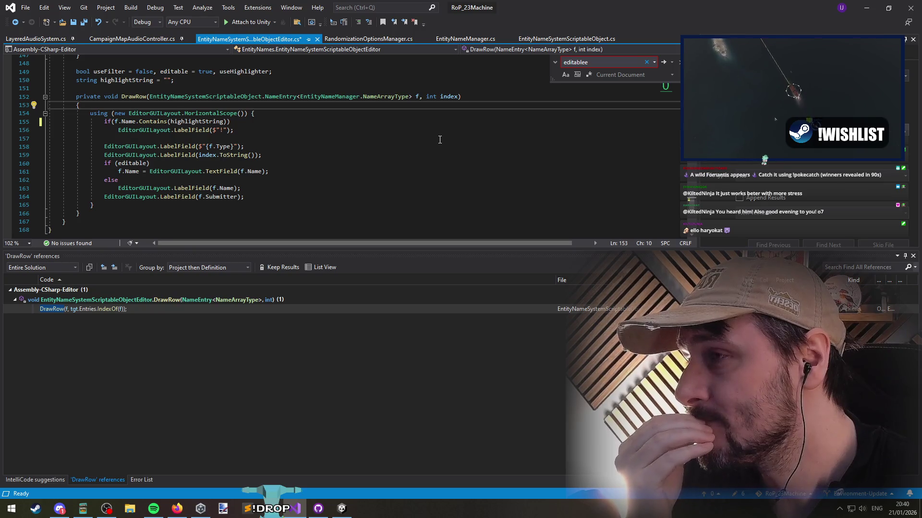
left_click(191, 121)
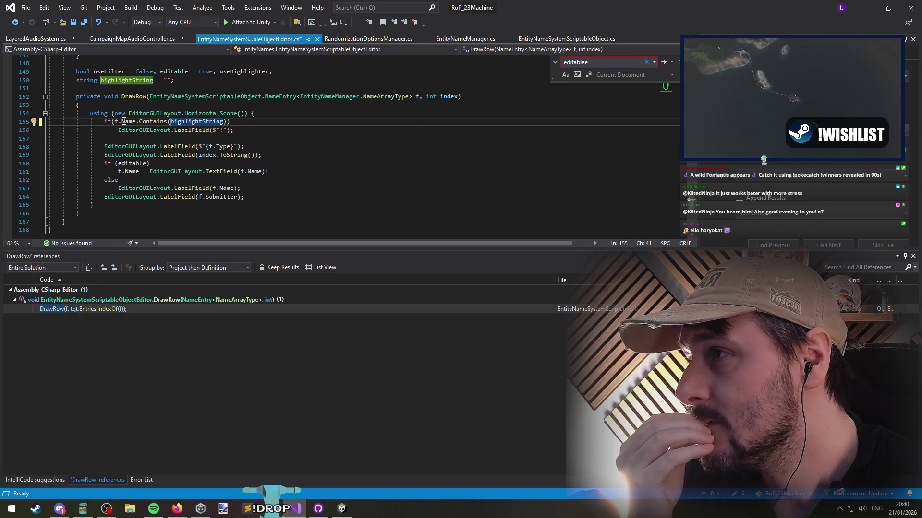
left_click(213, 104)
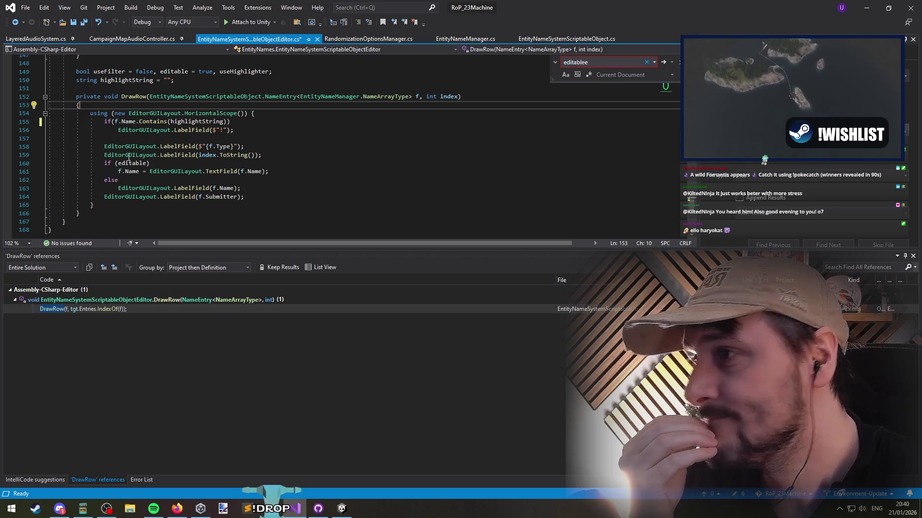
- Navigate back to the useFilter code at line 109 in OnInspectorGUI
left_click(14, 25)
left_click(14, 25)
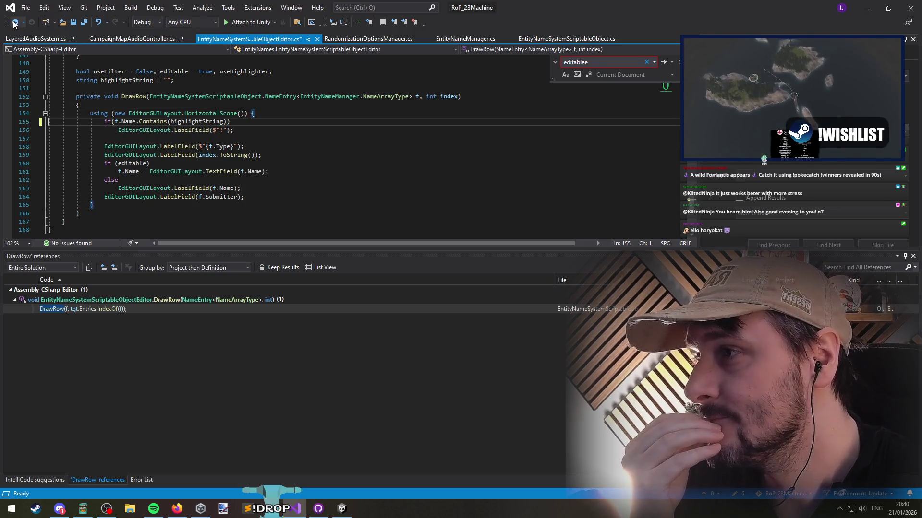
left_click(13, 25)
left_click(171, 133)
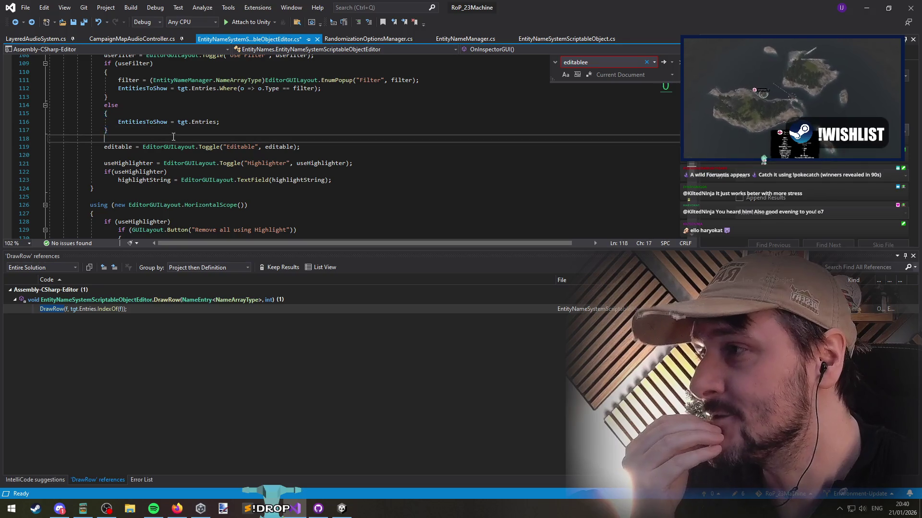
scroll(154, 125, "up", 2)
left_click(126, 114)
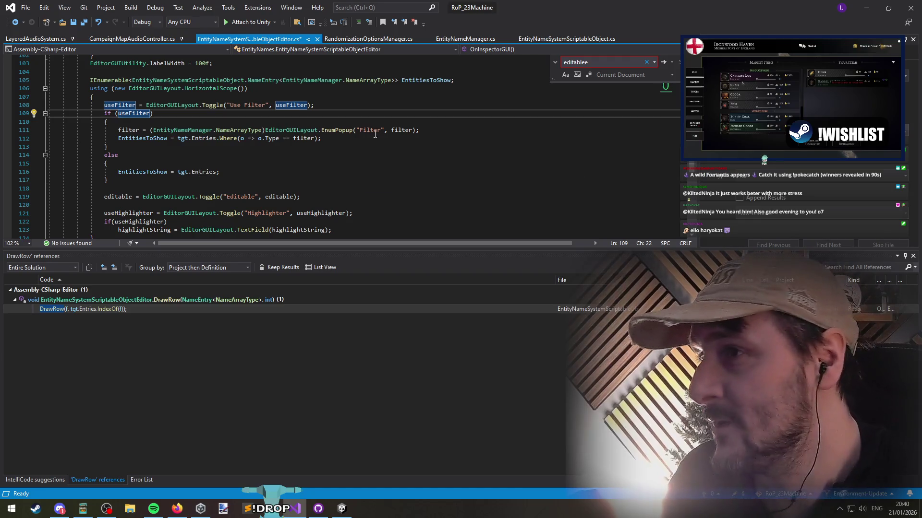
left_click(332, 130)
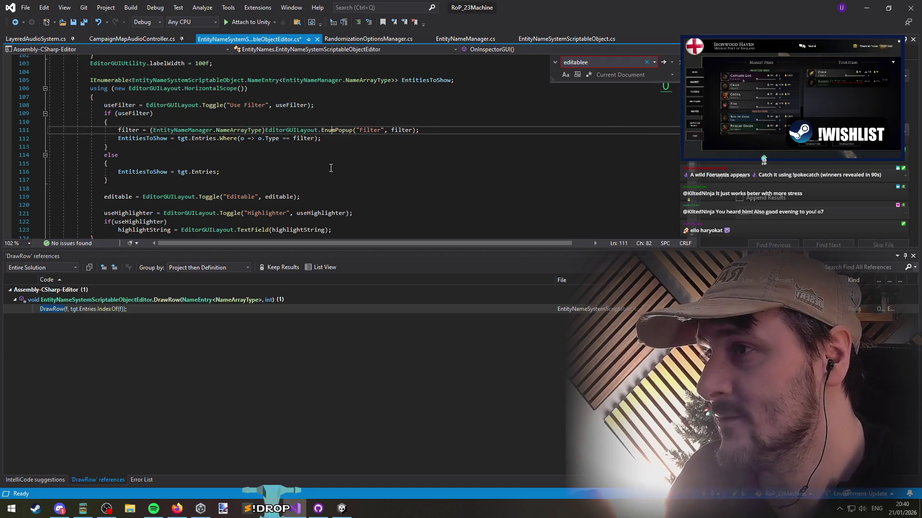
left_click(231, 131)
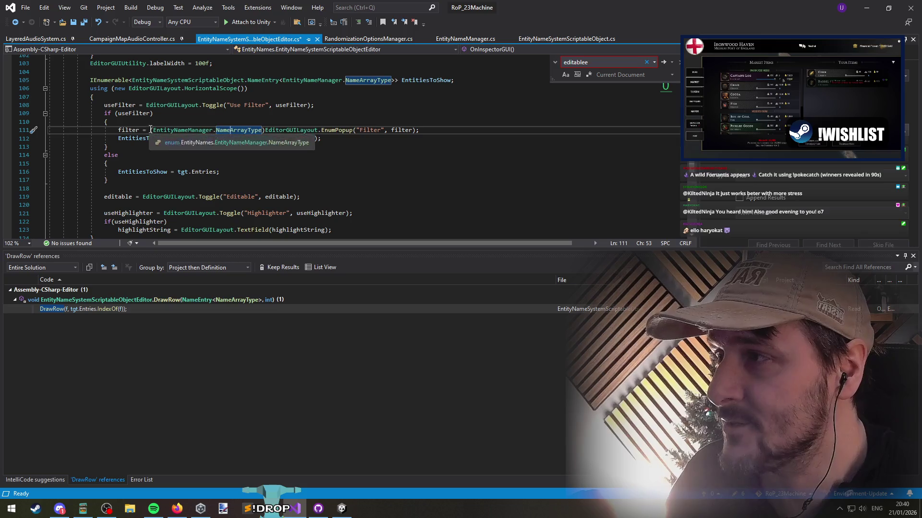
left_click_drag(150, 130, 265, 130)
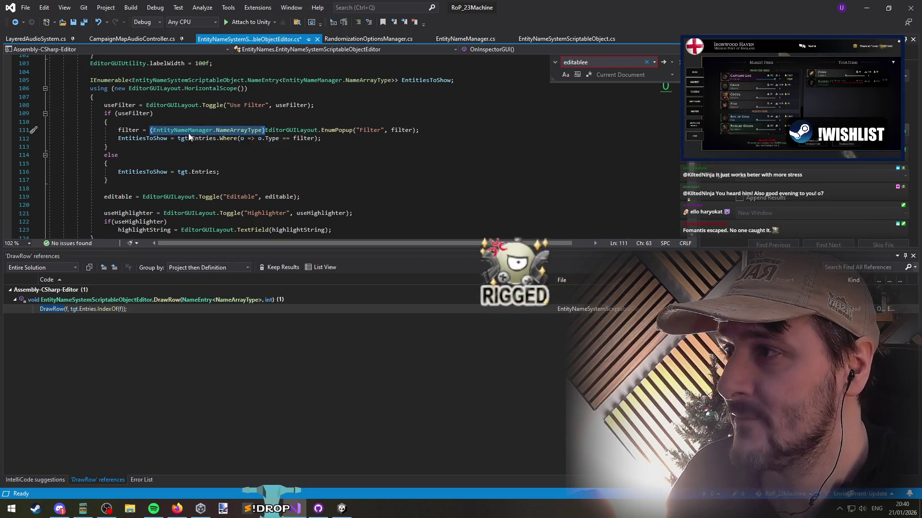
left_click(346, 130)
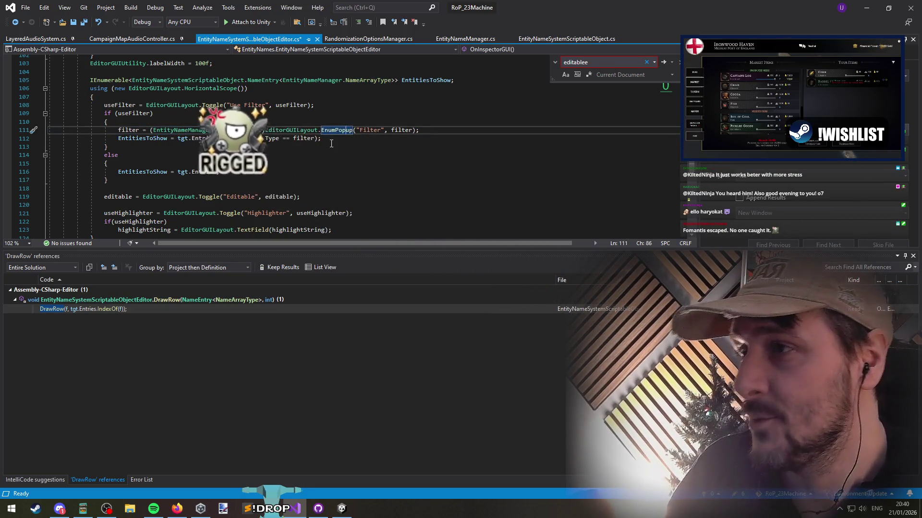
mouse_move(340, 130)
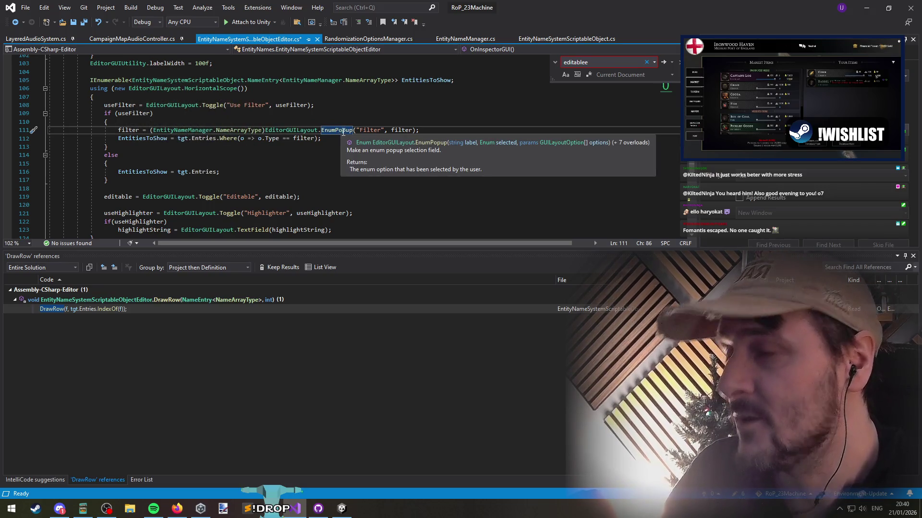
key("Left")
key("Left")
key("Left")
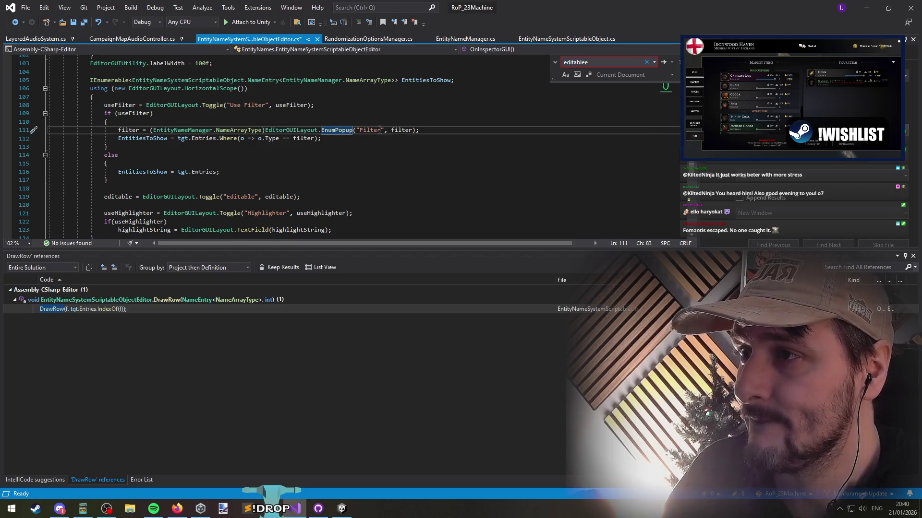
mouse_move(397, 130)
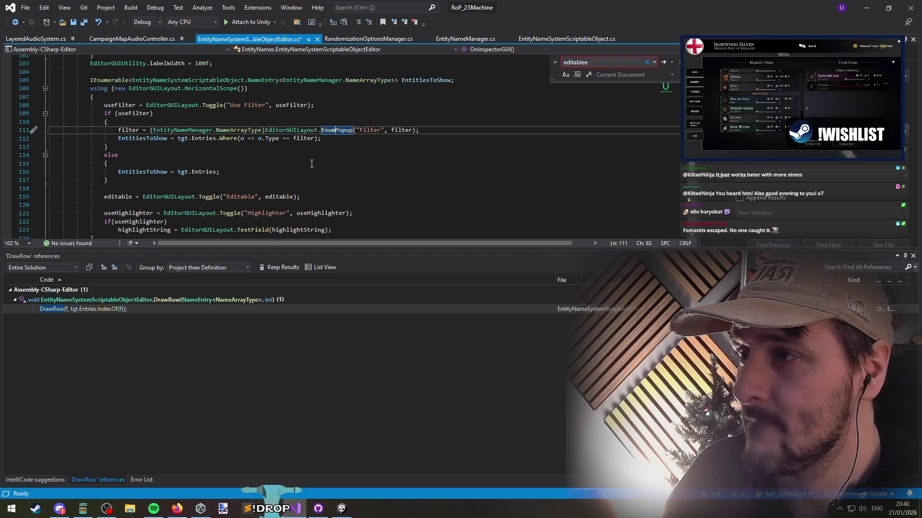
left_click(334, 133, "ctrl")
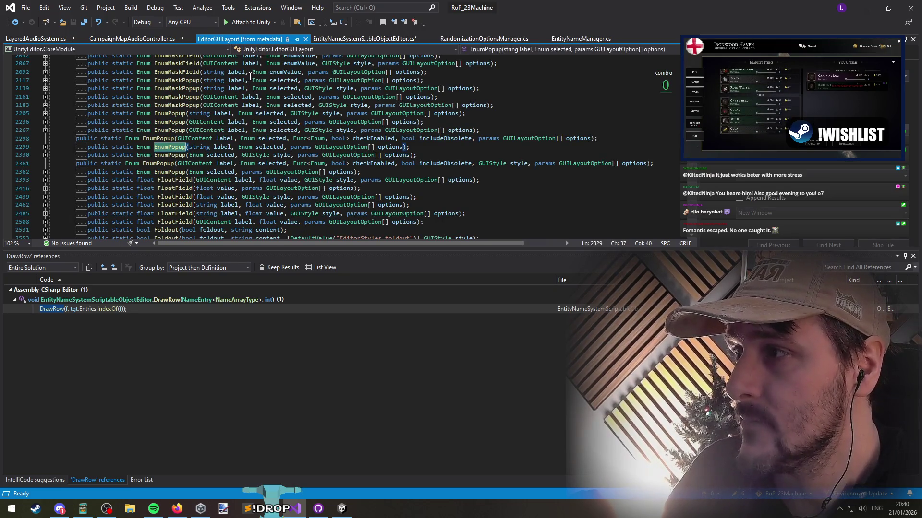
middle_click(250, 39)
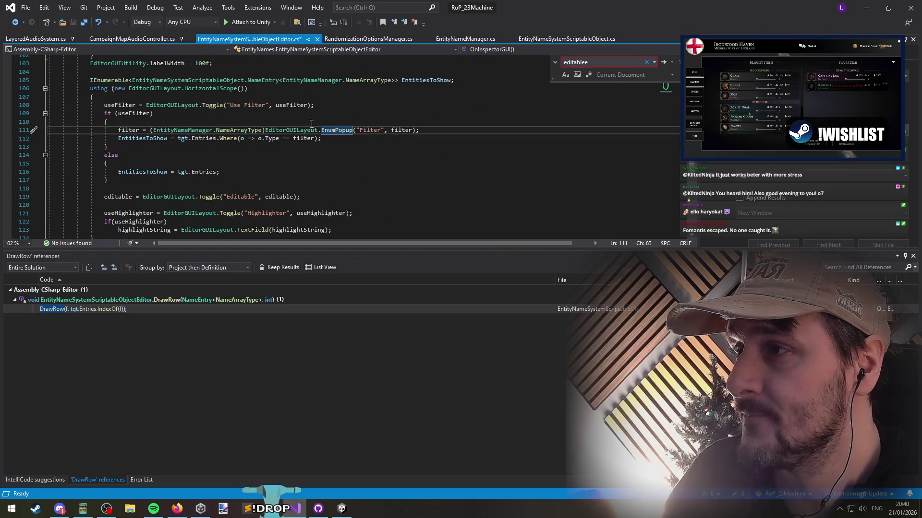
key("Up")
key("Up")
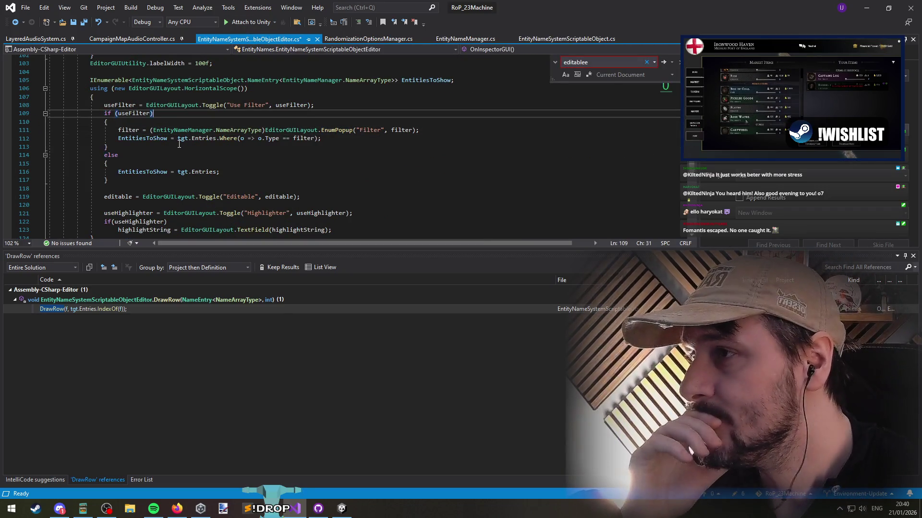
- Join the opening braces onto the if (useFilter) and else lines
key("Delete")
key("Down")
key("Down")
key("Down")
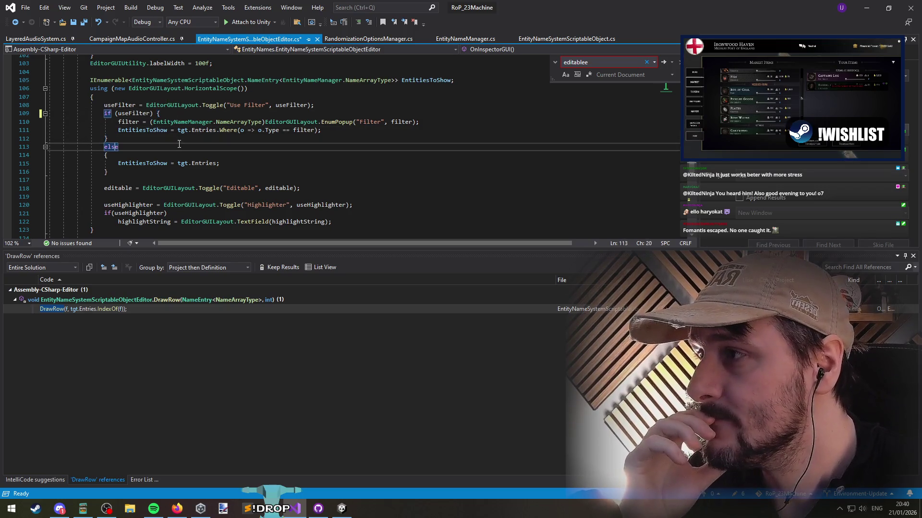
key("Delete")
key("Up")
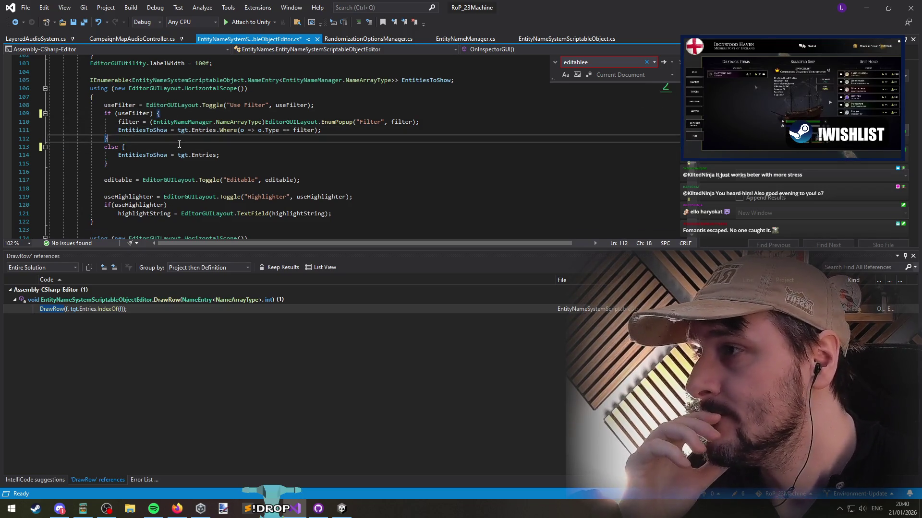
left_click(192, 171)
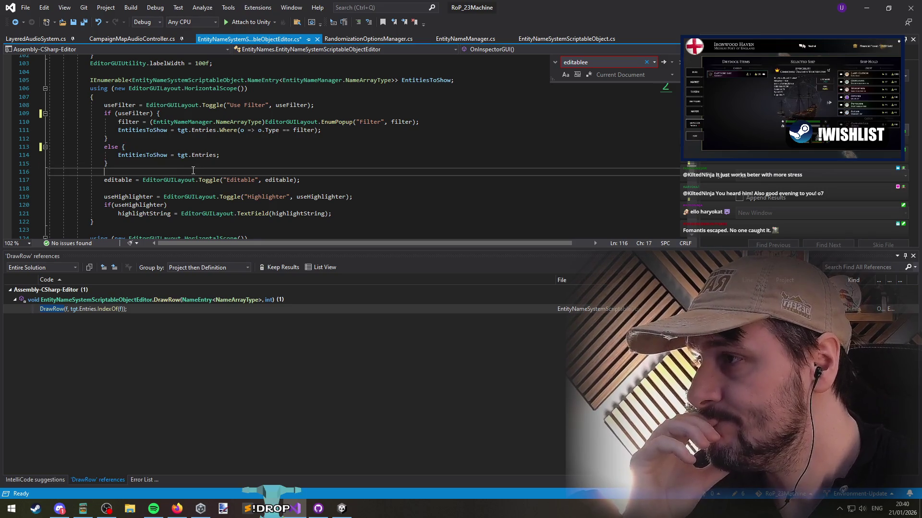
left_click(206, 187)
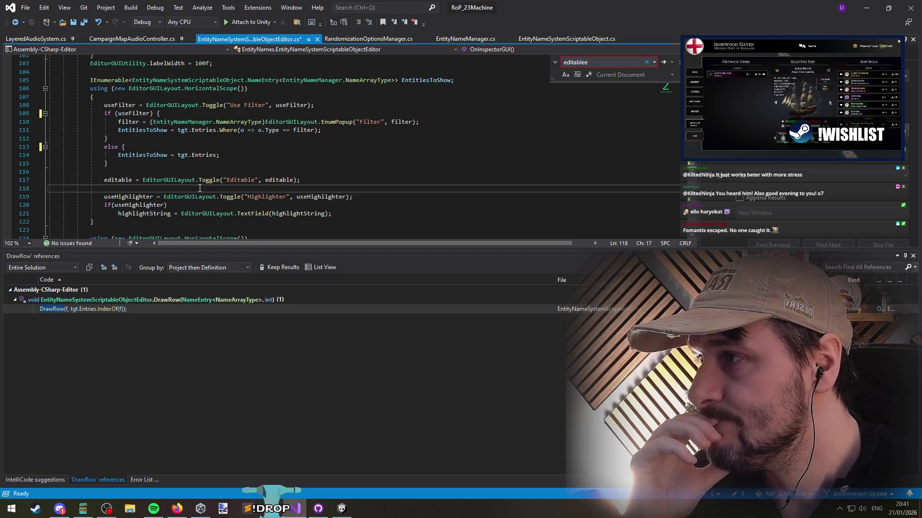
- List all references to useFilter and jump to its declaration
right_click(122, 105)
left_click(136, 197)
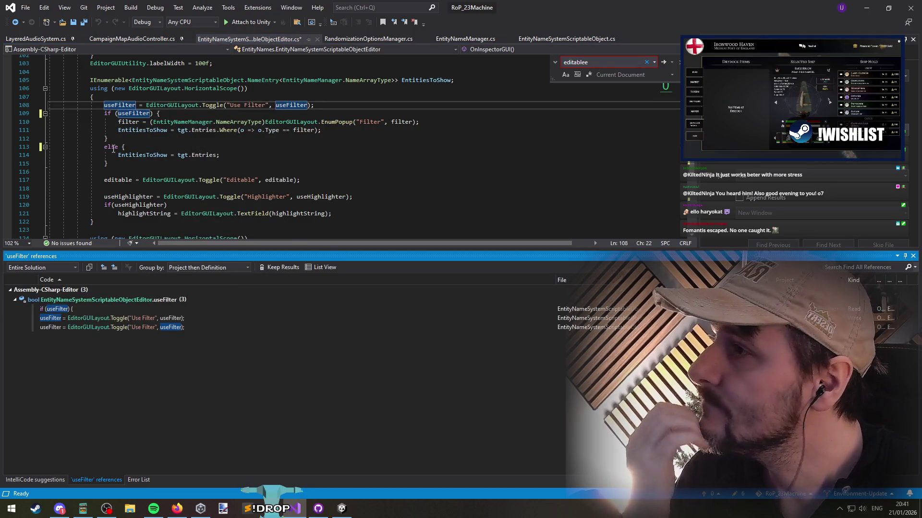
left_click(135, 105)
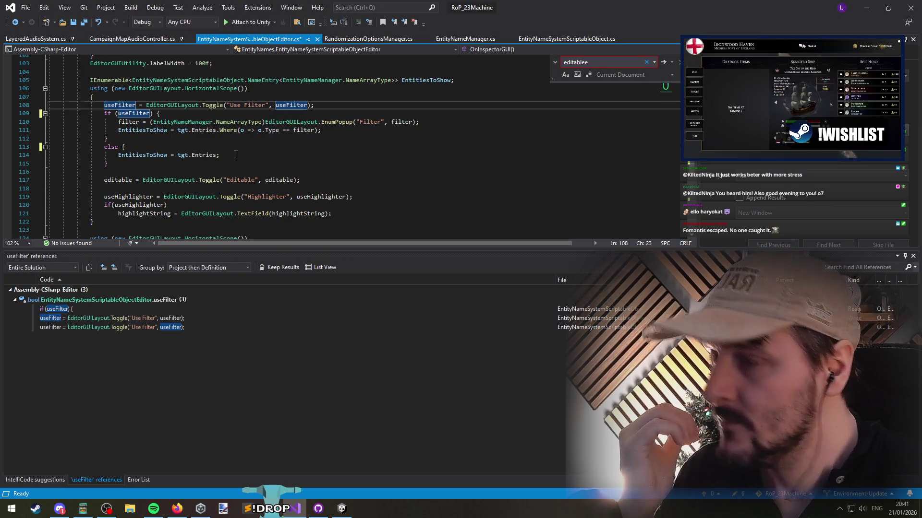
key("F12")
- Split the useFilter, editable, useHighlighter declaration onto separate lines, then search for useHighlighter
left_click(152, 145)
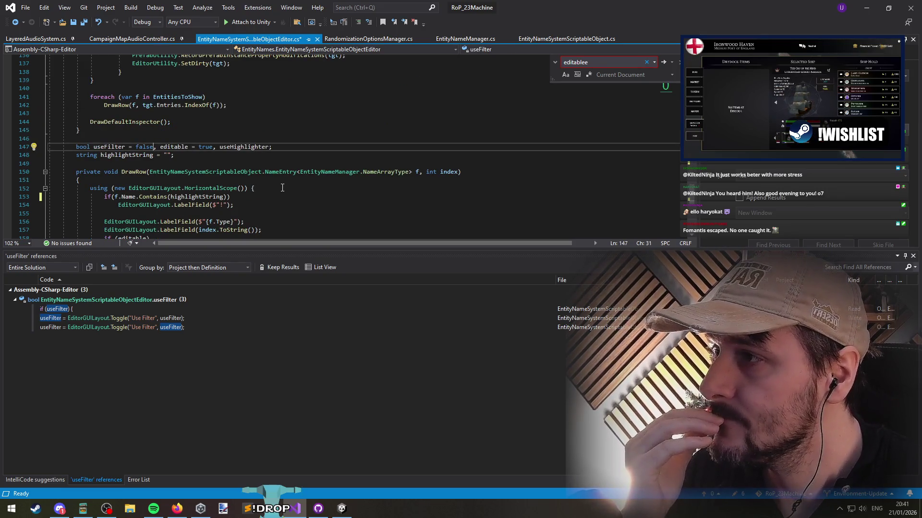
key("Return")
key("ctrl+Right")
key("ctrl+Right")
key("ctrl+Right")
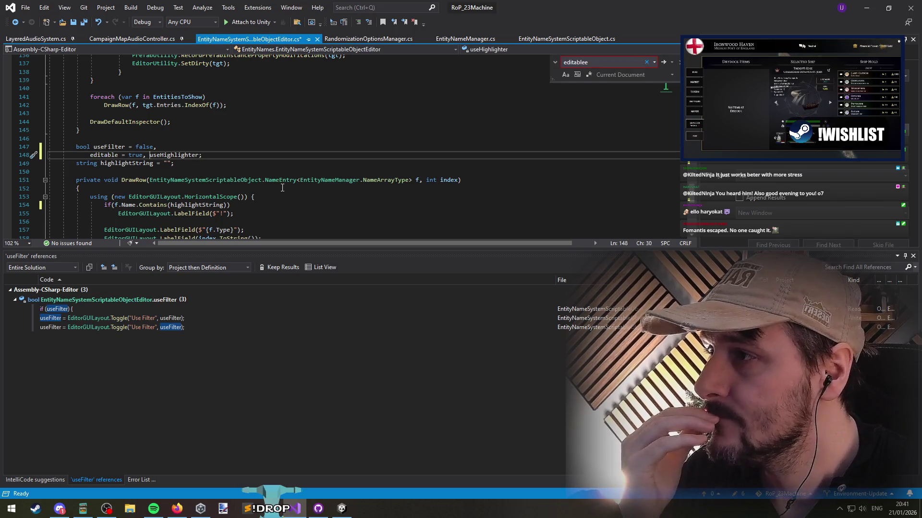
key("Return")
key("End")
key("Return")
key("Up")
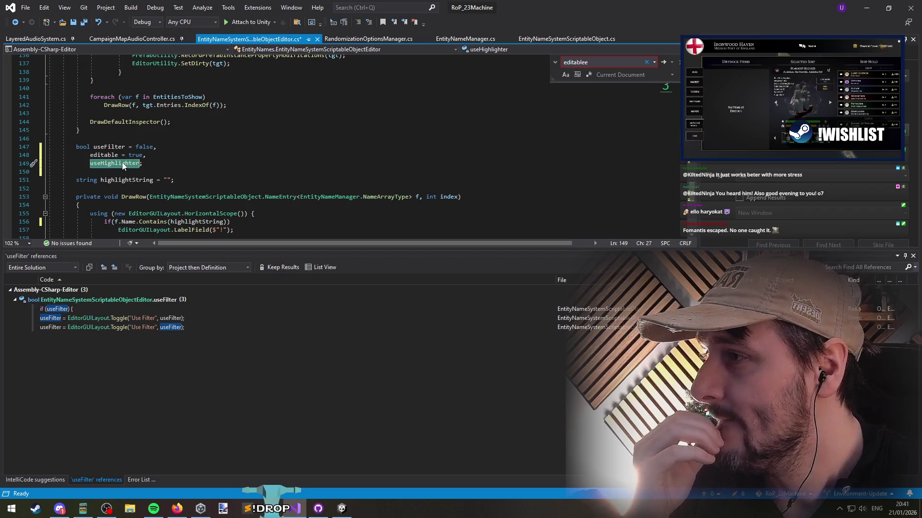
key("ctrl+f")
key("Return")
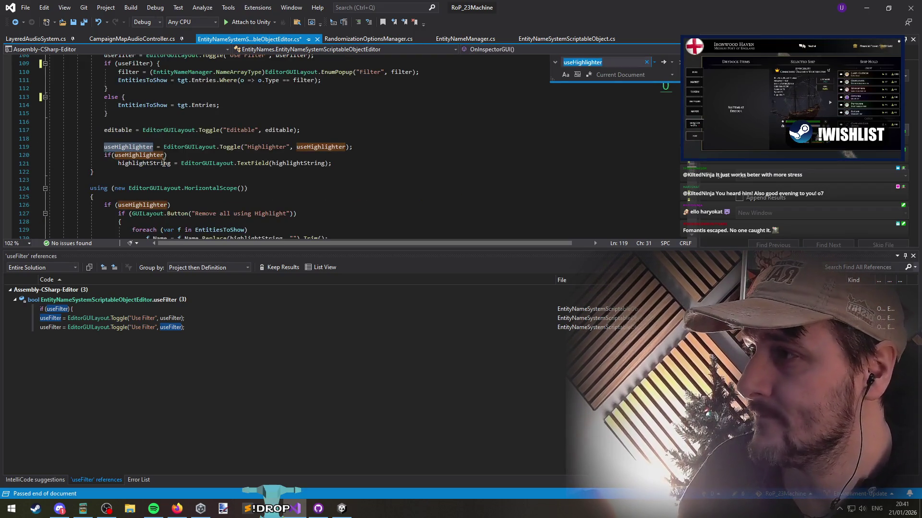
- Step through the useHighlighter matches, including the check on line 126
key("Return")
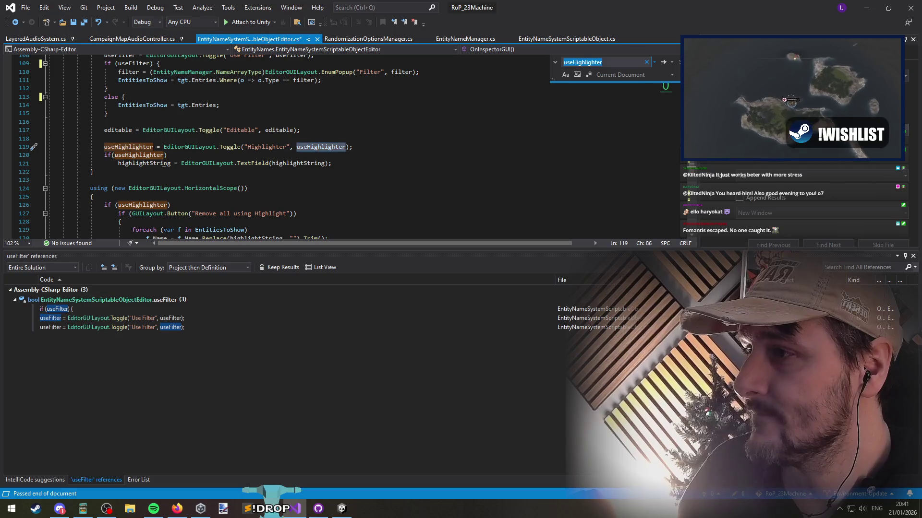
key("Return")
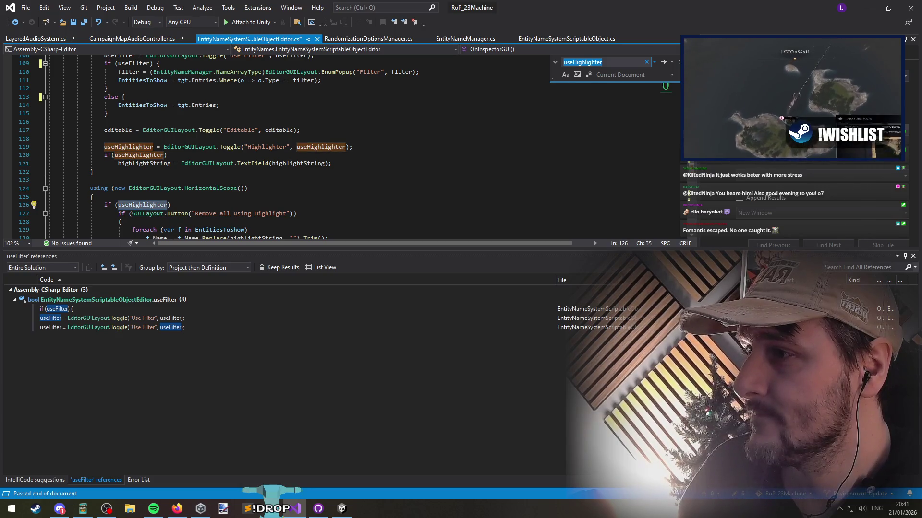
scroll(328, 192, "down", 2)
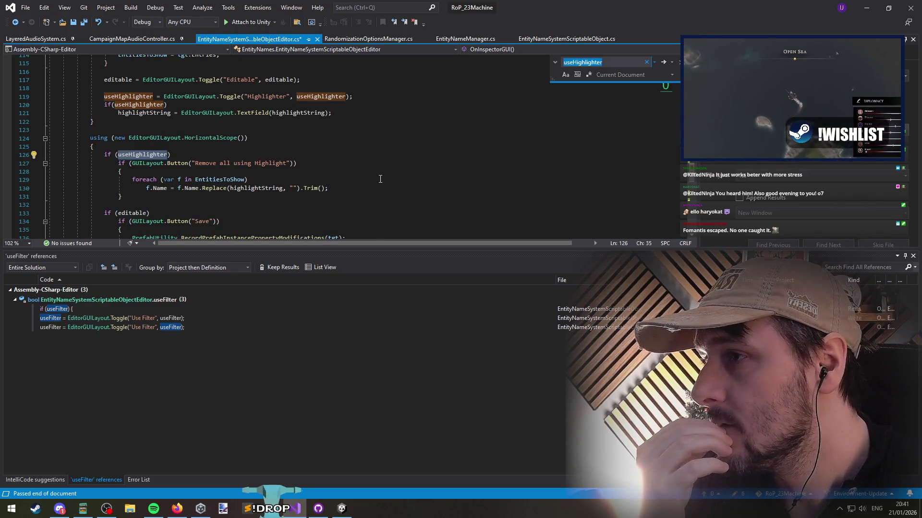
scroll(381, 179, "down", 3)
scroll(374, 173, "up", 1)
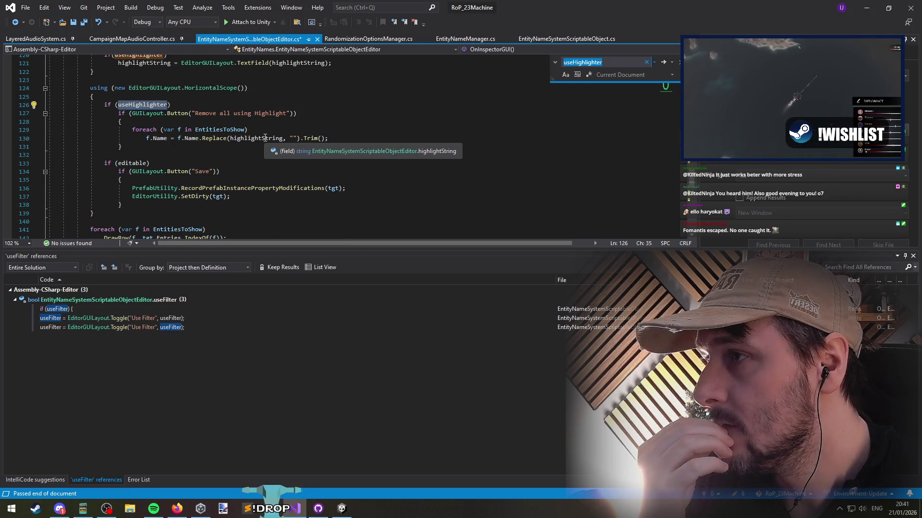
- Restore the code window and drag it down to expose Unity's EntityNames_Legit list
mouse_move(552, 8)
left_mouse_down()
mouse_move(643, 149)
mouse_move(618, 384)
mouse_move(595, 244)
mouse_move(559, 250)
mouse_move(558, 326)
left_mouse_up()
left_click(230, 95)
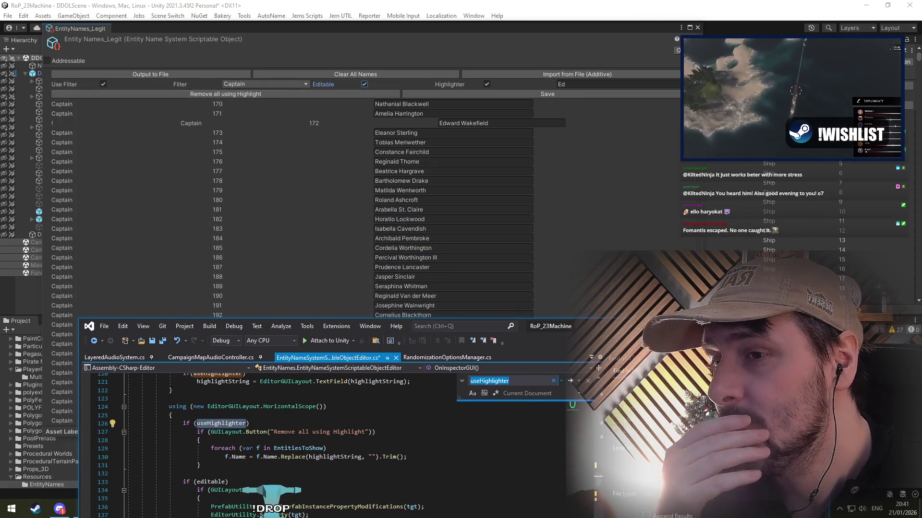
key("alt+Tab")
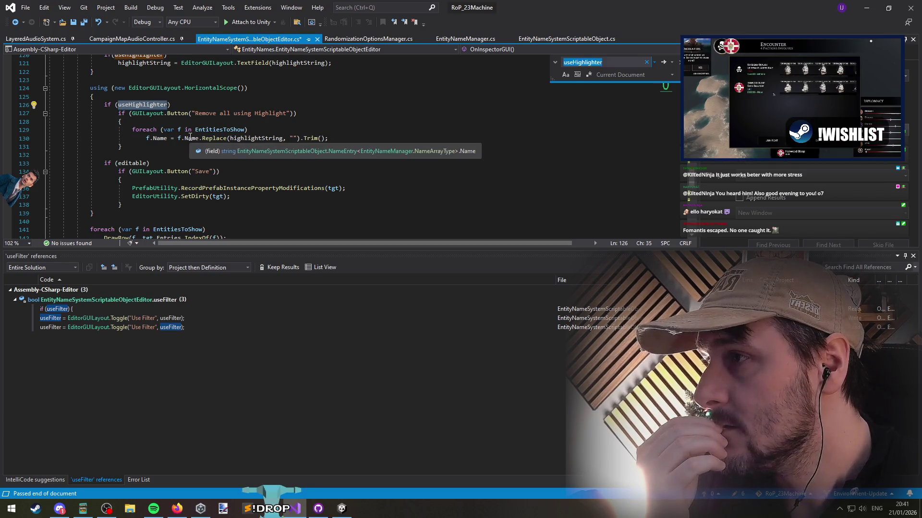
key("super+Down")
left_click_drag(578, 116, 526, 402)
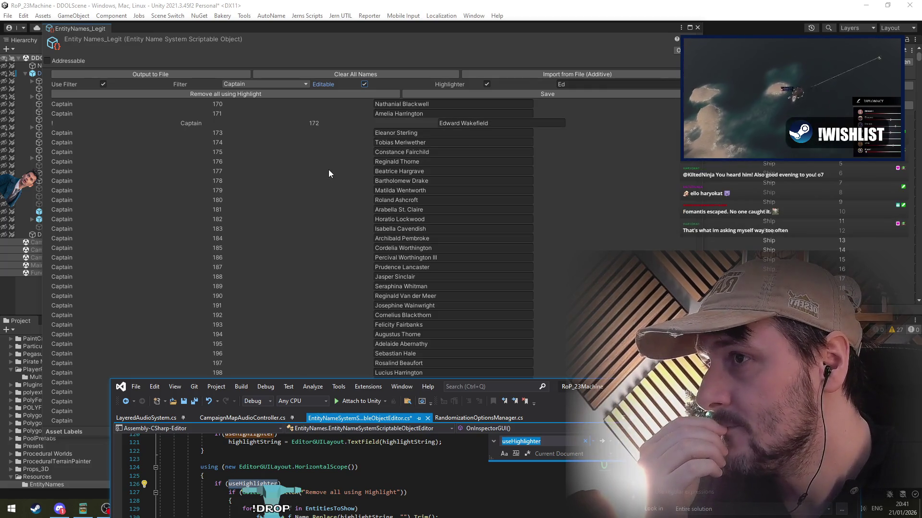
- Set the Highlighter text to 'bar' and inspect the highlighted Loggerhead Legged Barbara entry
left_click(522, 102)
left_click(566, 83)
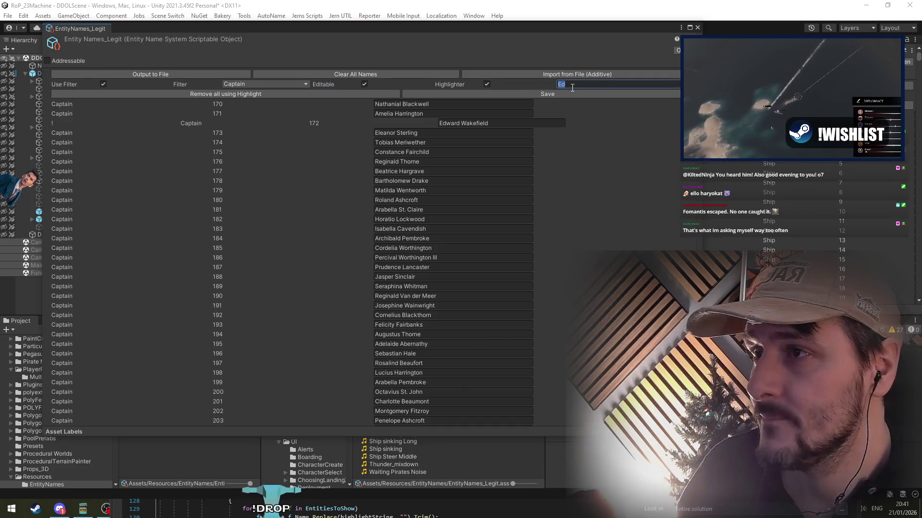
type("bar")
scroll(572, 232, "down", 15)
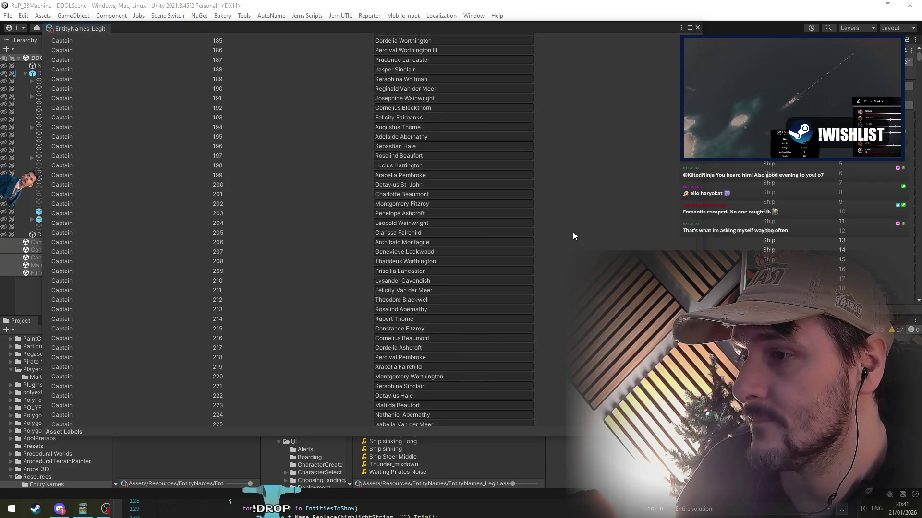
scroll(569, 240, "down", 20)
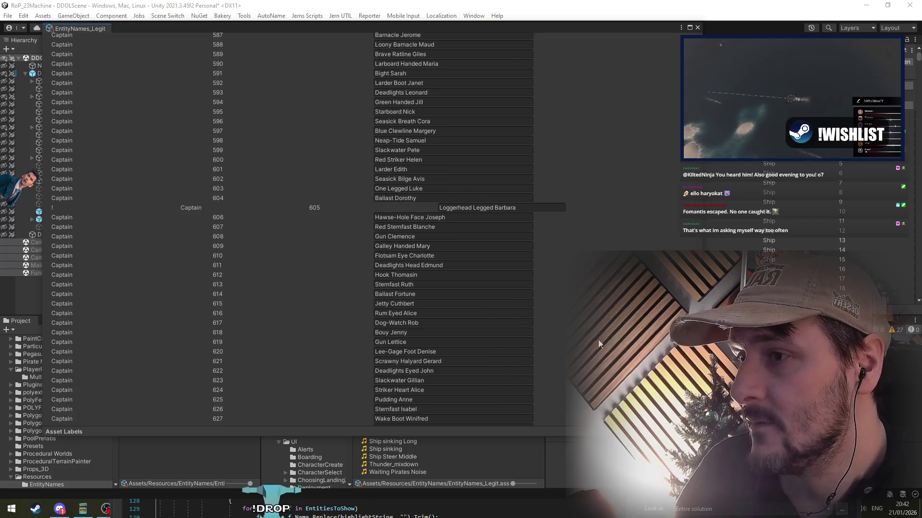
left_click(476, 207)
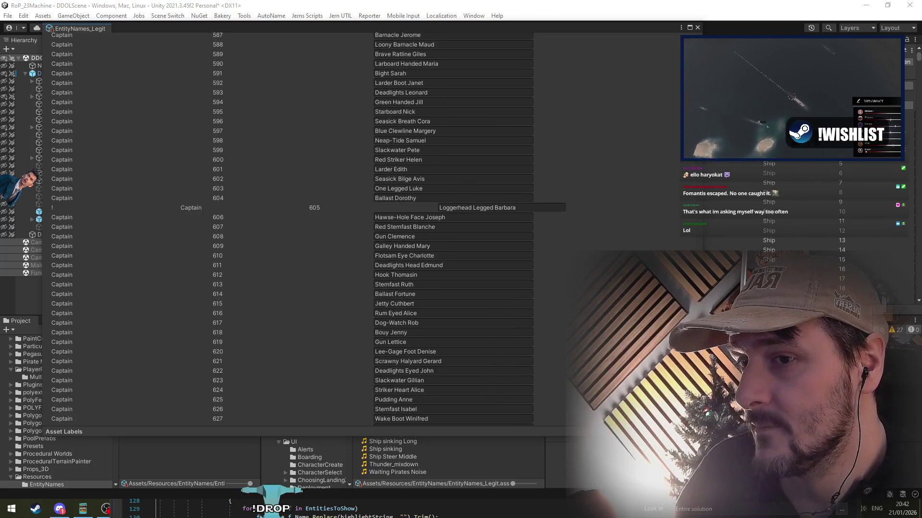
scroll(555, 93, "up", 20)
- Filter the name list by Character, then Crew, then back to Captain
left_click(296, 85)
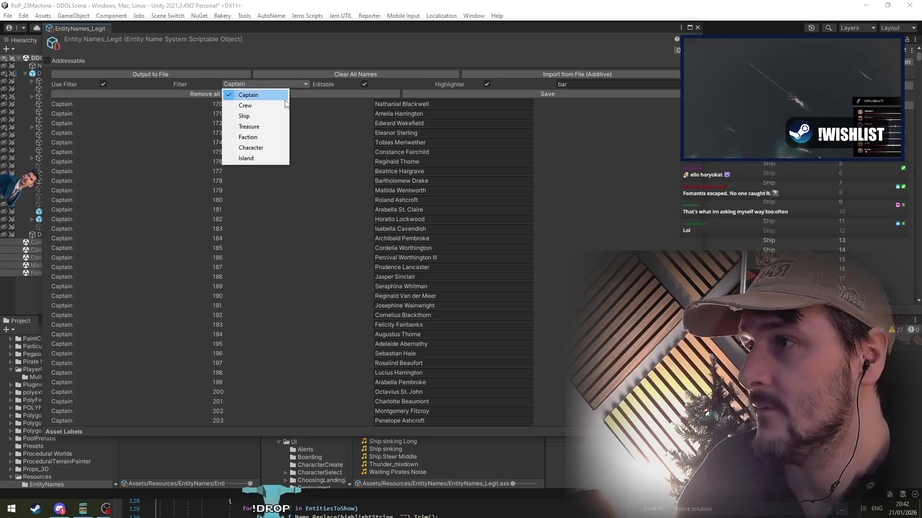
left_click(272, 149)
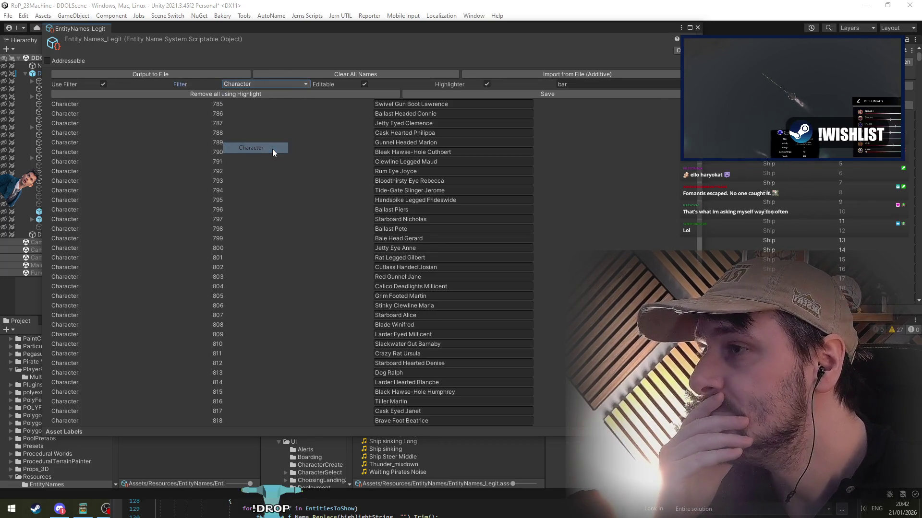
scroll(698, 200, "down", 4)
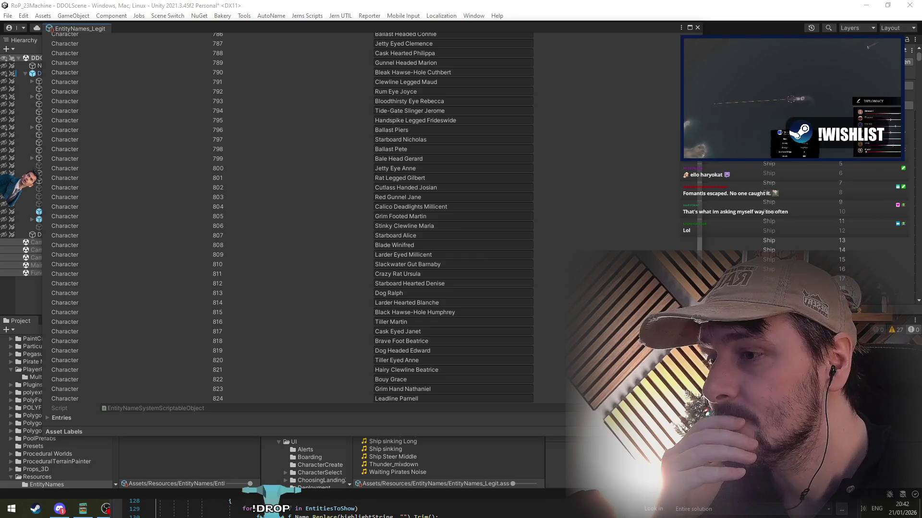
scroll(698, 201, "up", 4)
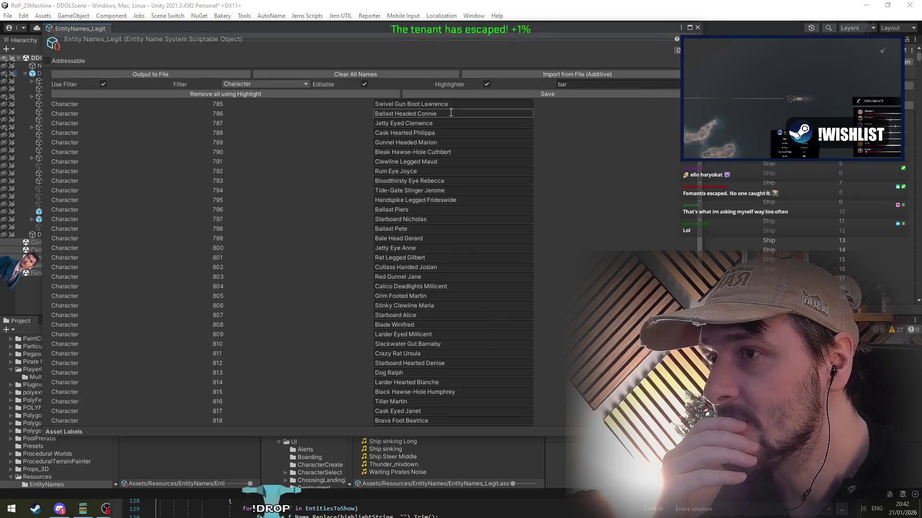
left_click(260, 84)
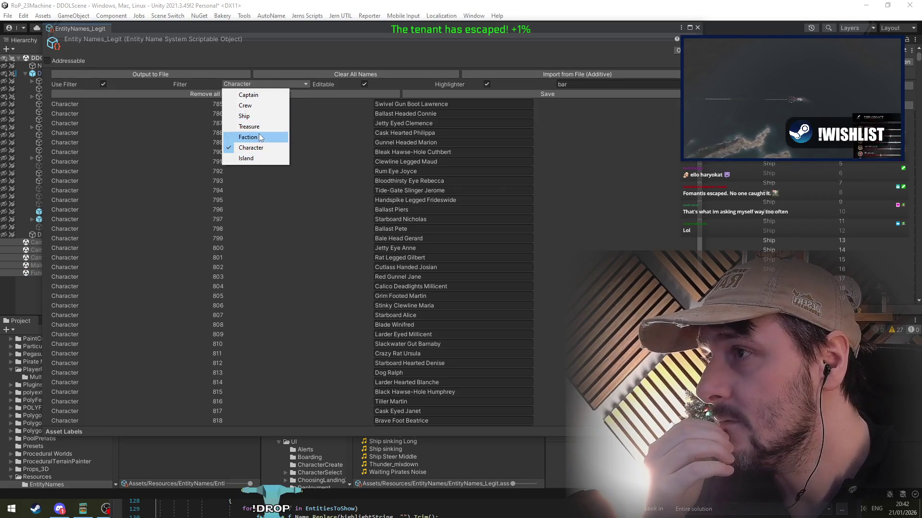
left_click(257, 106)
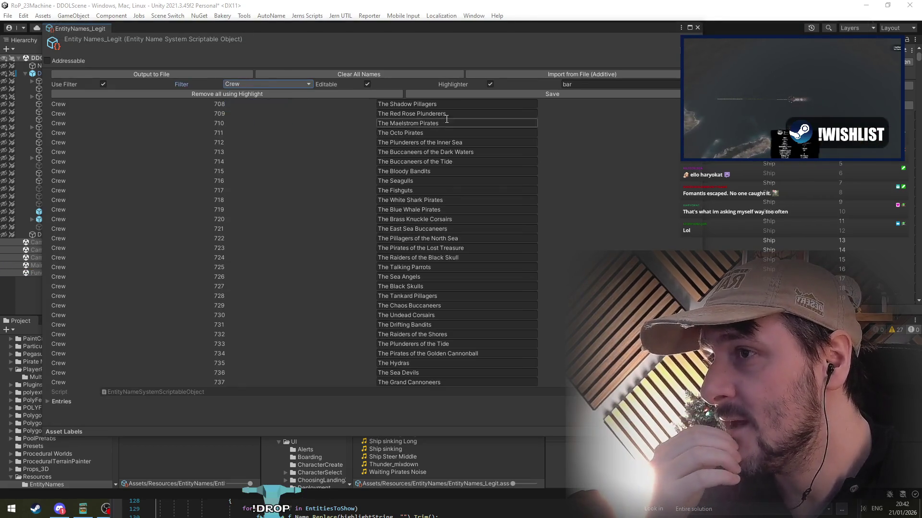
left_click(269, 84)
left_click(255, 97)
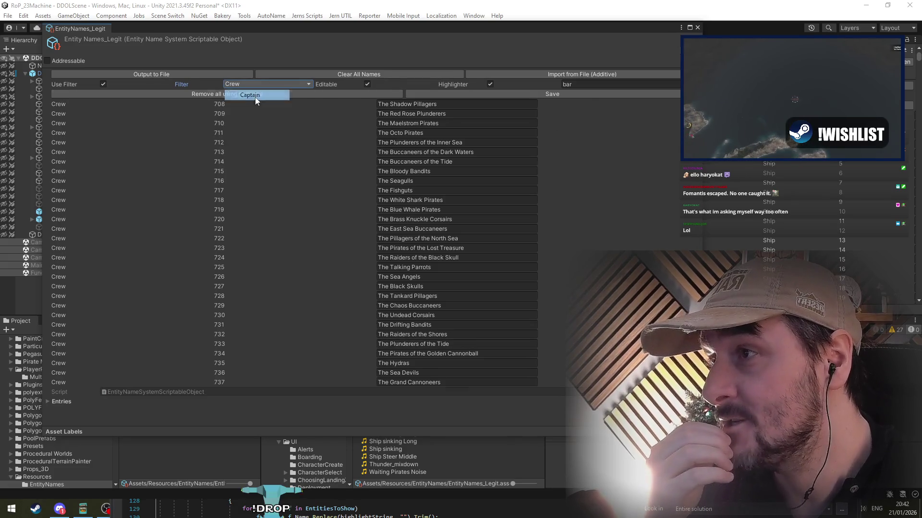
scroll(562, 209, "down", 5)
scroll(308, 226, "down", 20)
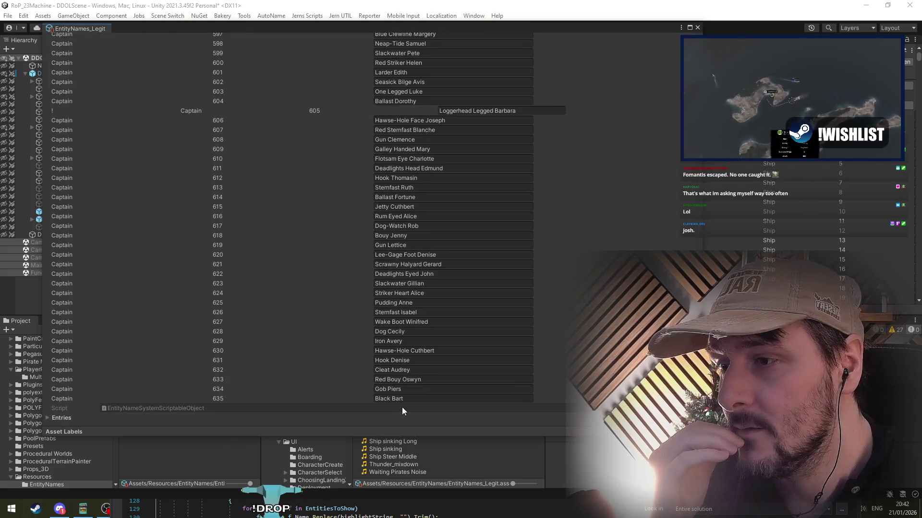
scroll(307, 225, "up", 20)
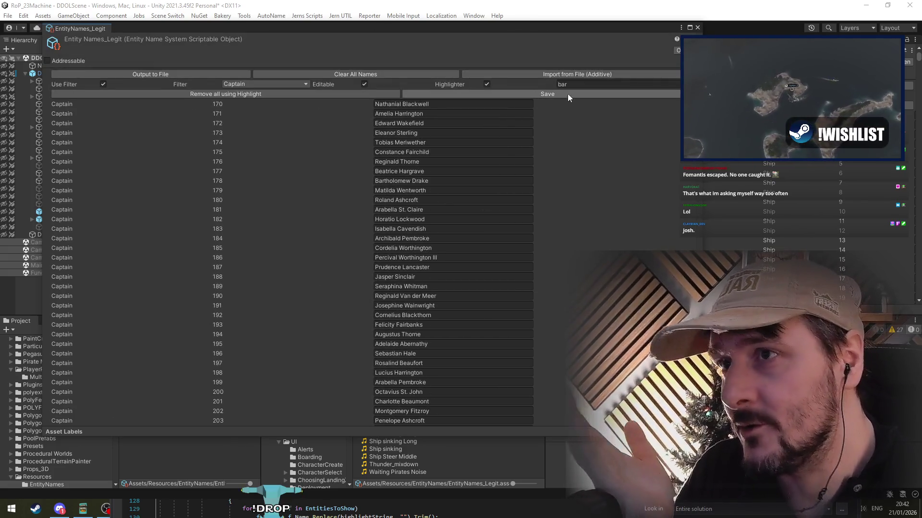
- Return to Visual Studio at the useHighlighter check on line 126
left_click_drag(428, 30, 454, 30)
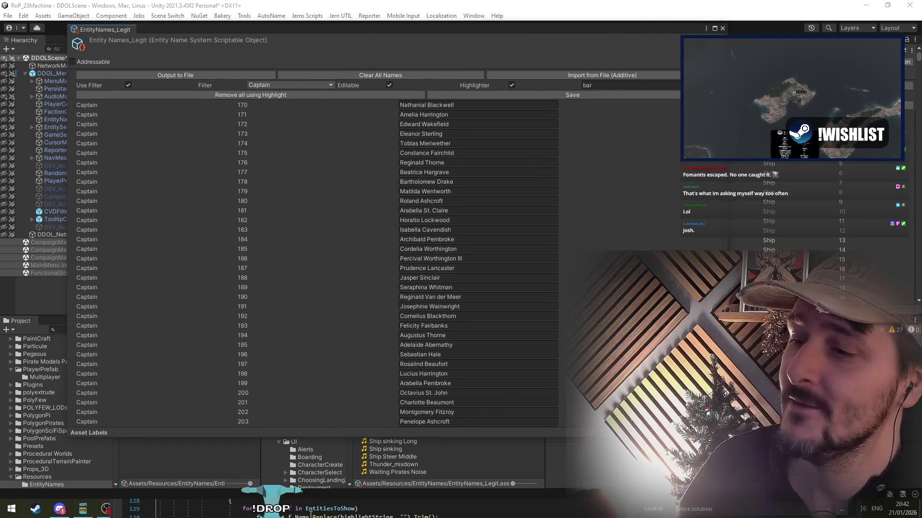
left_click(294, 509)
key("Up")
key("Up")
key("Up")
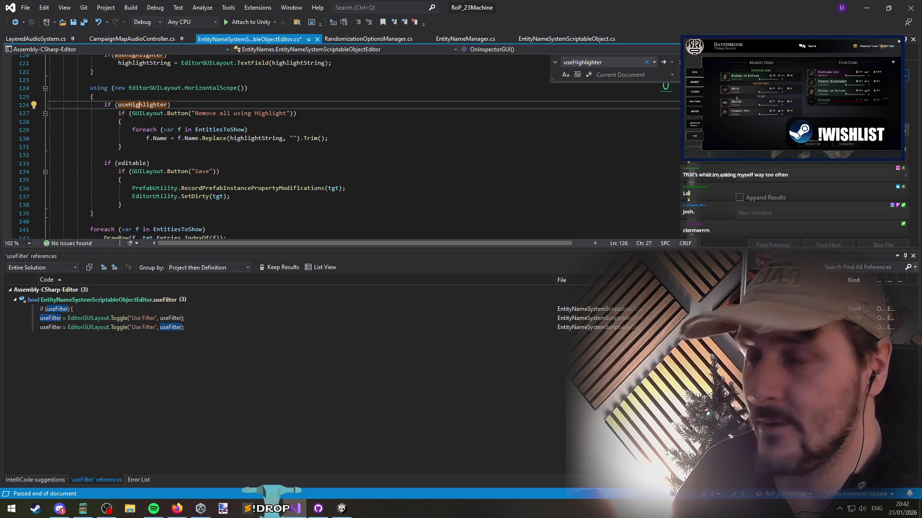
- Scroll through the EntityNames_Legit captain names, move the window aside, and select the EntityNames_Legit asset
key("alt+Tab")
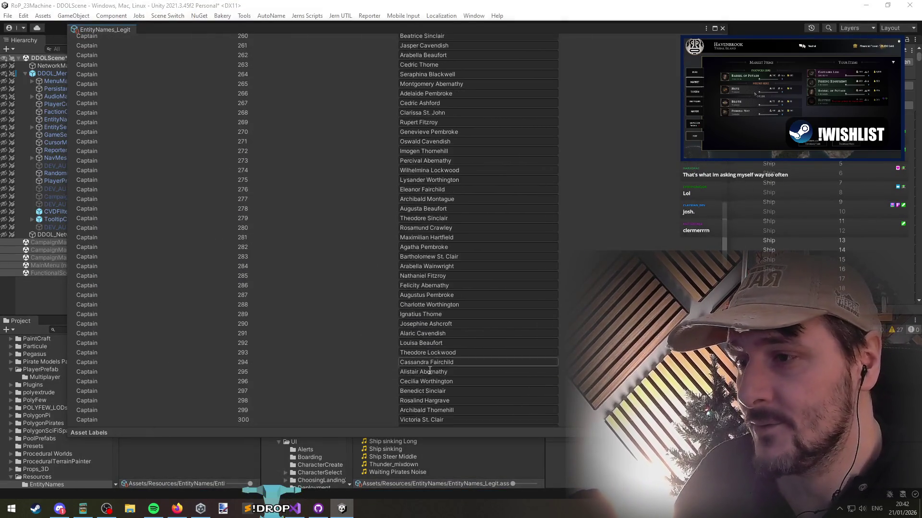
scroll(428, 371, "down", 20)
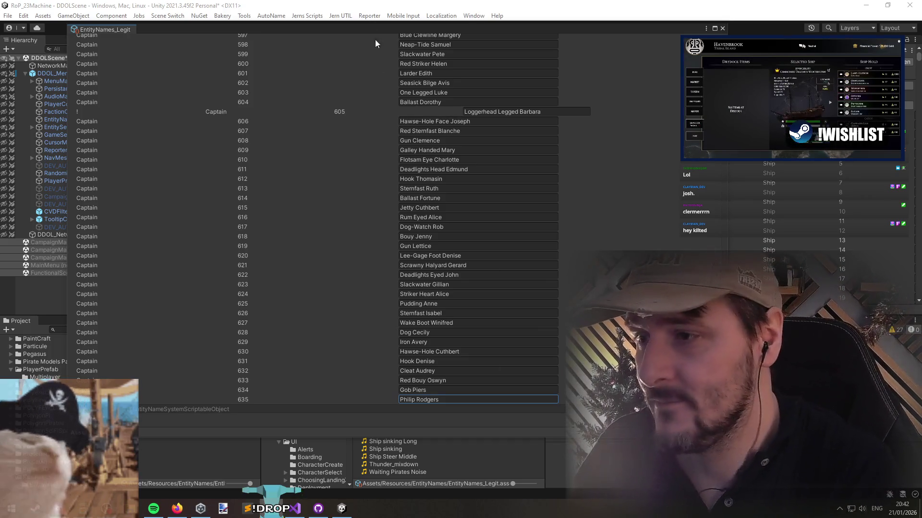
left_click_drag(421, 24, 531, 19)
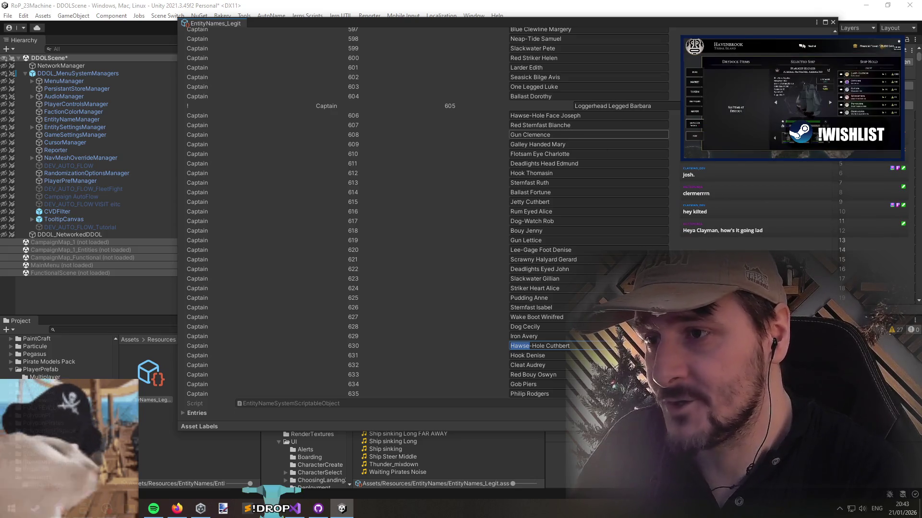
mouse_move(834, 413)
left_mouse_down()
mouse_move(828, 227)
mouse_move(595, 158)
left_mouse_up()
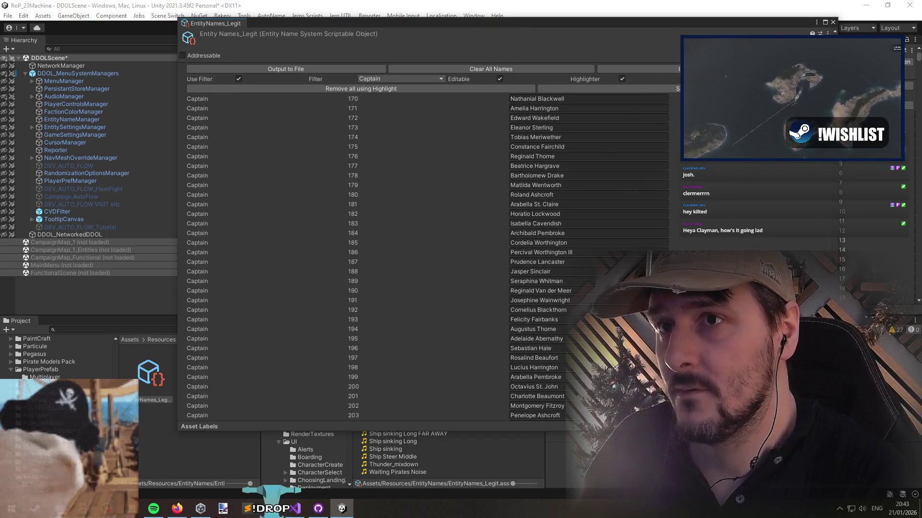
scroll(596, 155, "down", 20)
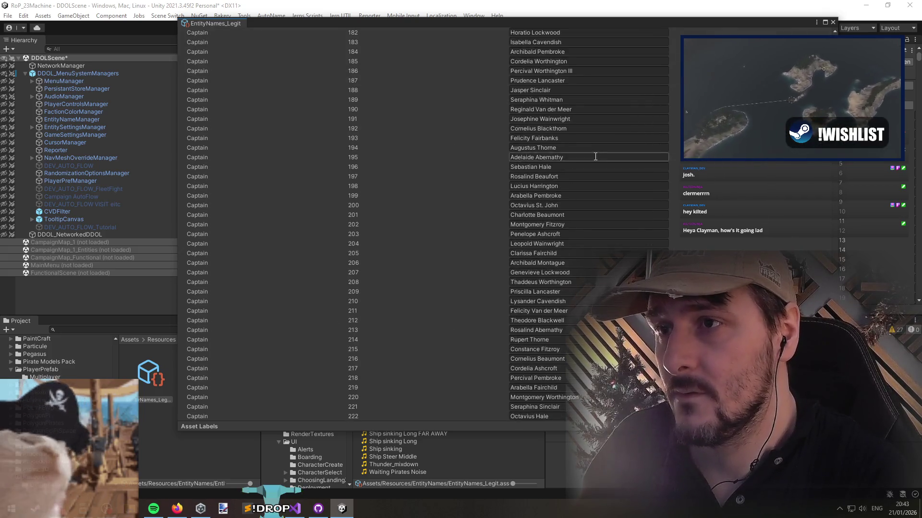
scroll(595, 232, "down", 15)
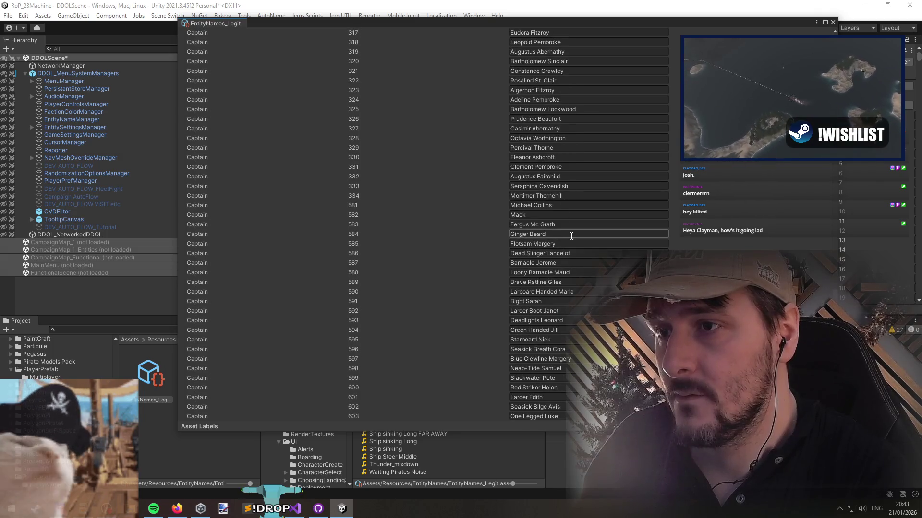
scroll(585, 245, "down", 4)
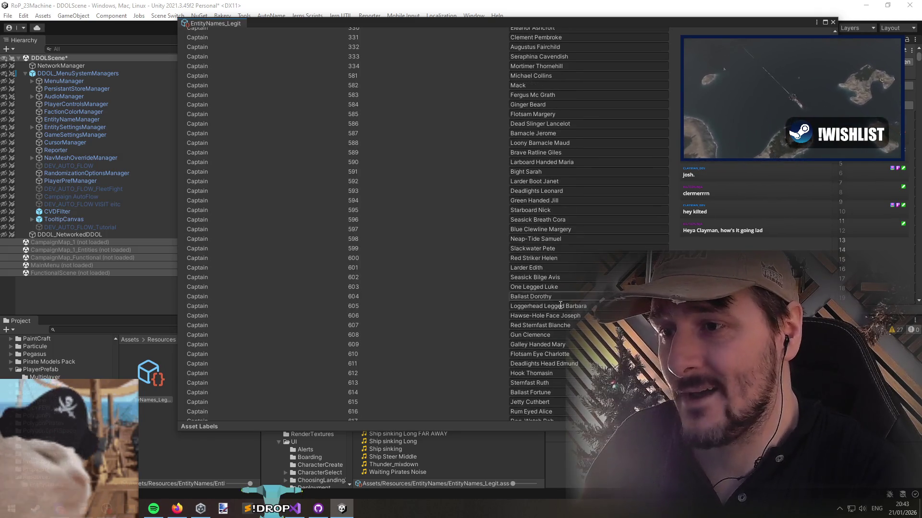
scroll(578, 242, "down", 7)
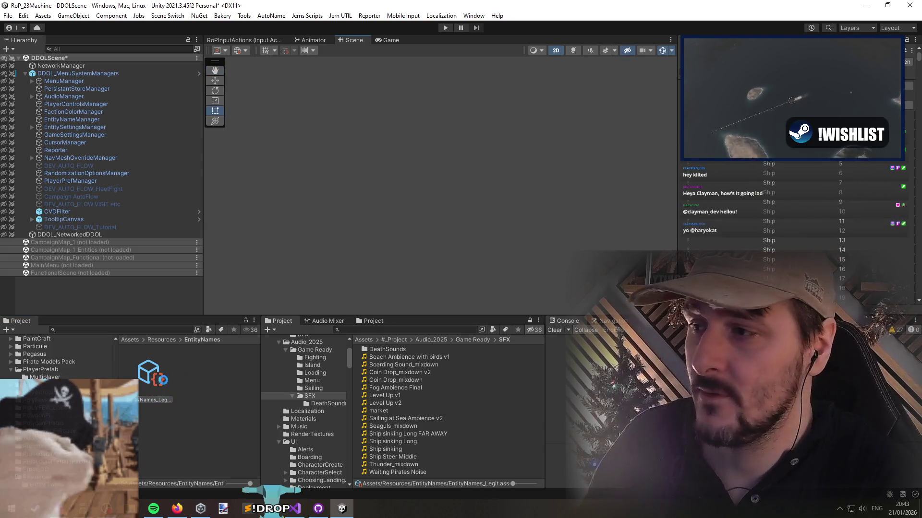
left_click(169, 379)
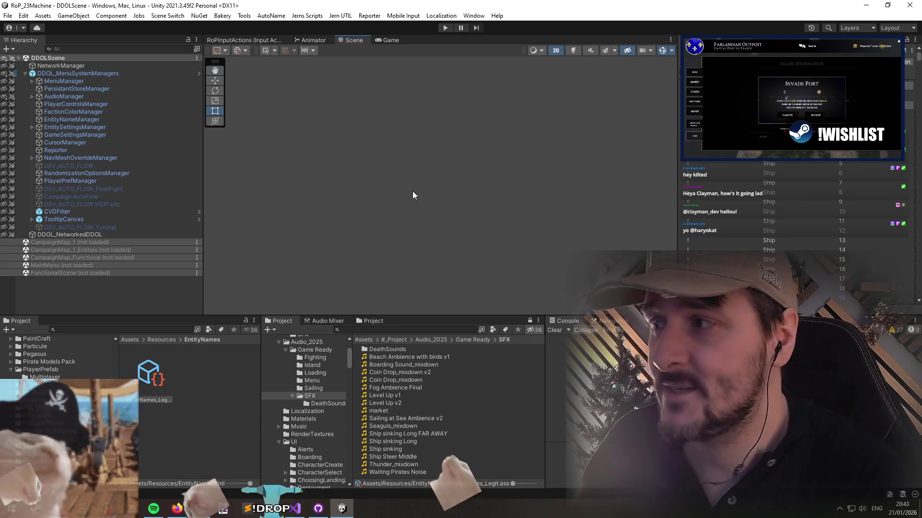
- Enter Play mode, continue the saved Rise of Piracy campaign, and open the Console with Ctrl+Shift+C
left_click(414, 195)
left_click(445, 28)
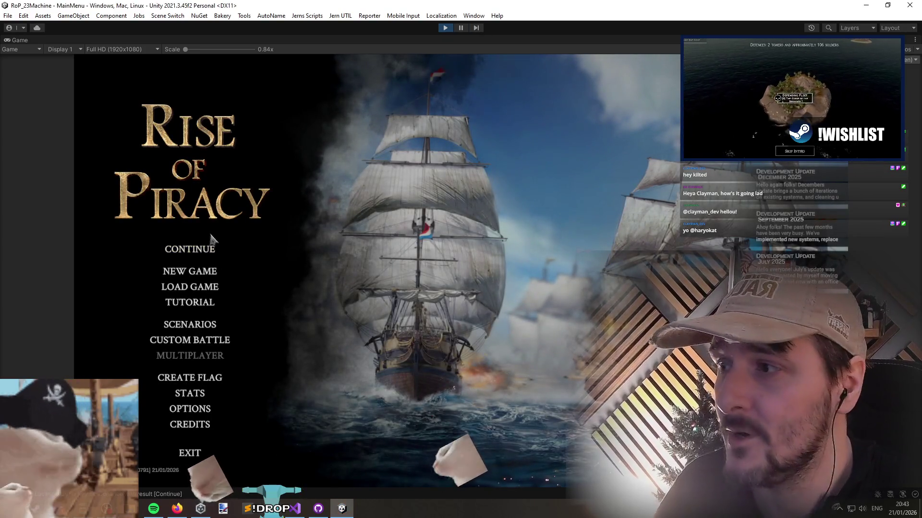
left_click(206, 249)
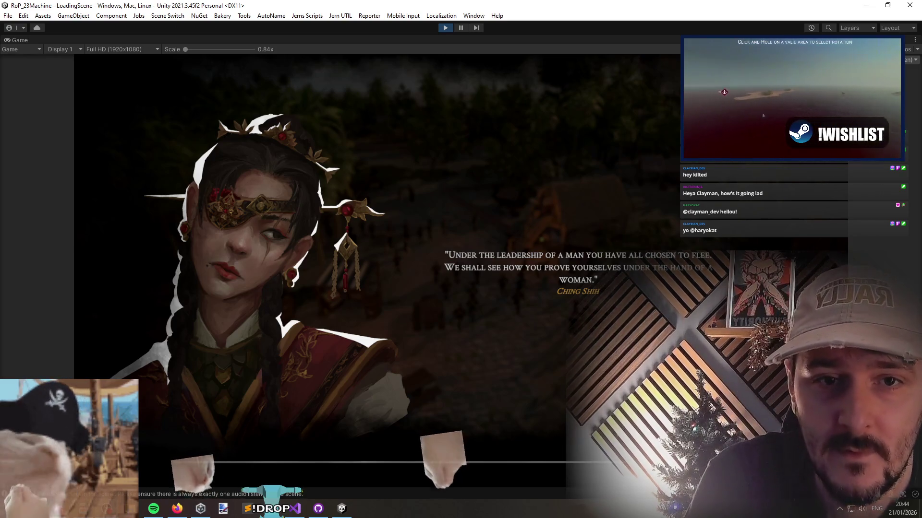
key("ctrl+shift+c")
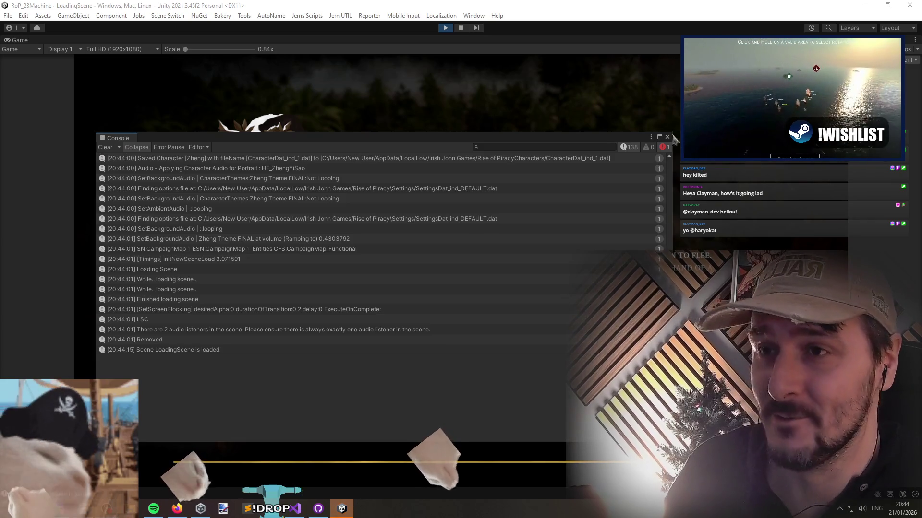
- Move the Console up and view the SetBackgroundAudio entry's stack trace
left_click_drag(624, 138, 633, 96)
left_click(624, 136)
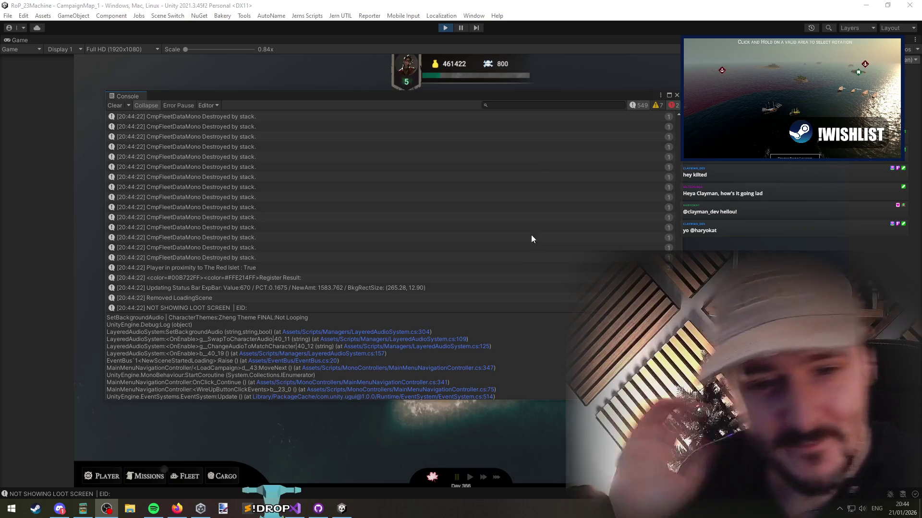
scroll(329, 161, "down", 1)
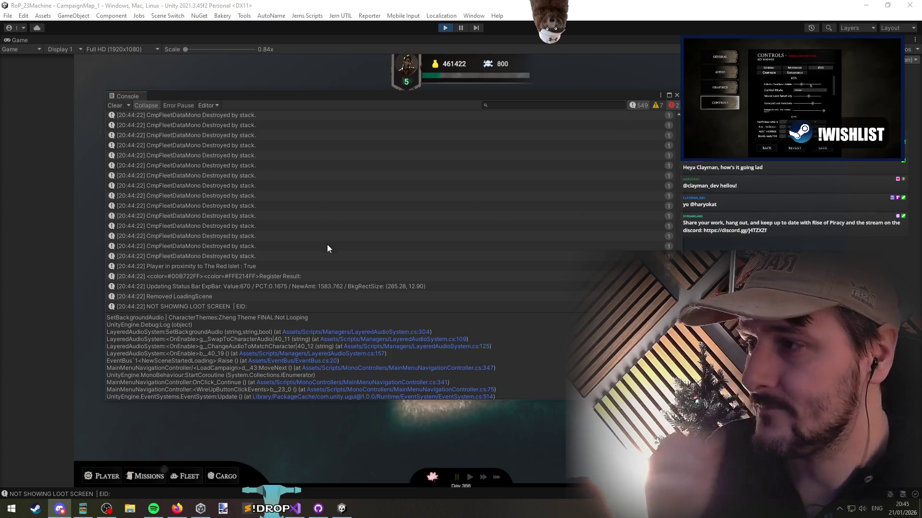
- Filter the Console by 'daynum' and open TimeActions.cs:93 from the Daynum Changing entry
left_click(504, 105)
type("daynum")
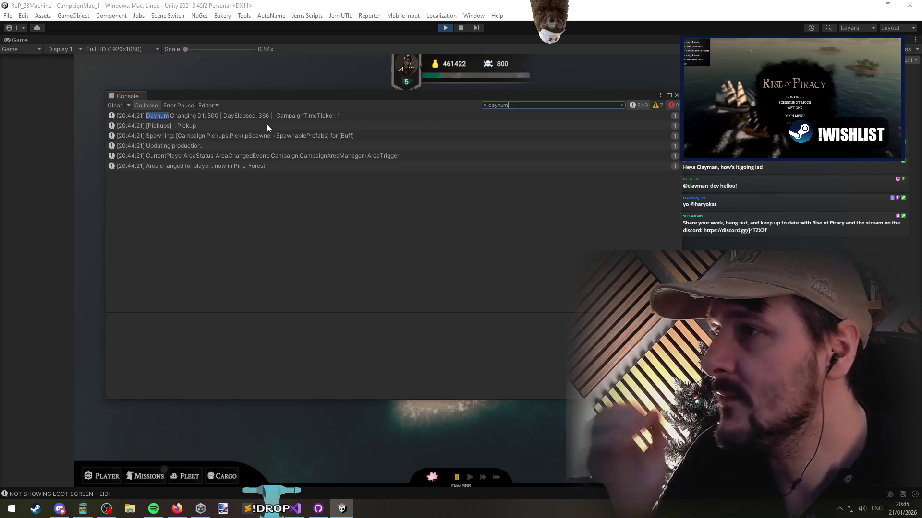
left_click(266, 117)
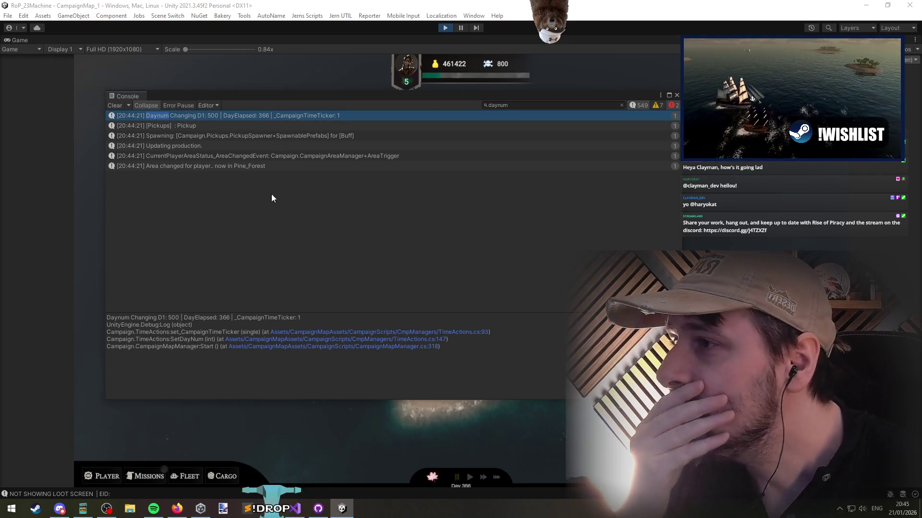
left_click(309, 330)
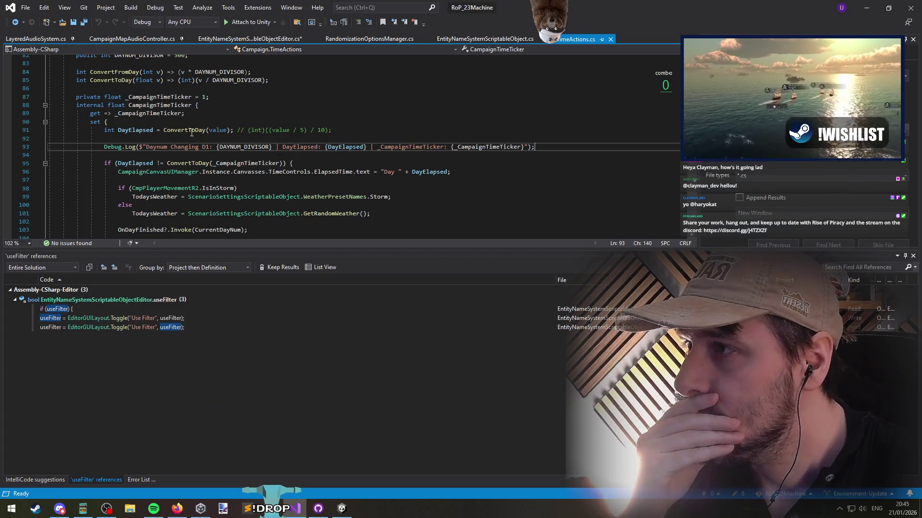
- Study the CampaignTimeTicker setter on lines 91–111, highlighting uses of PAYDAY_INCREMENT
left_click(217, 131)
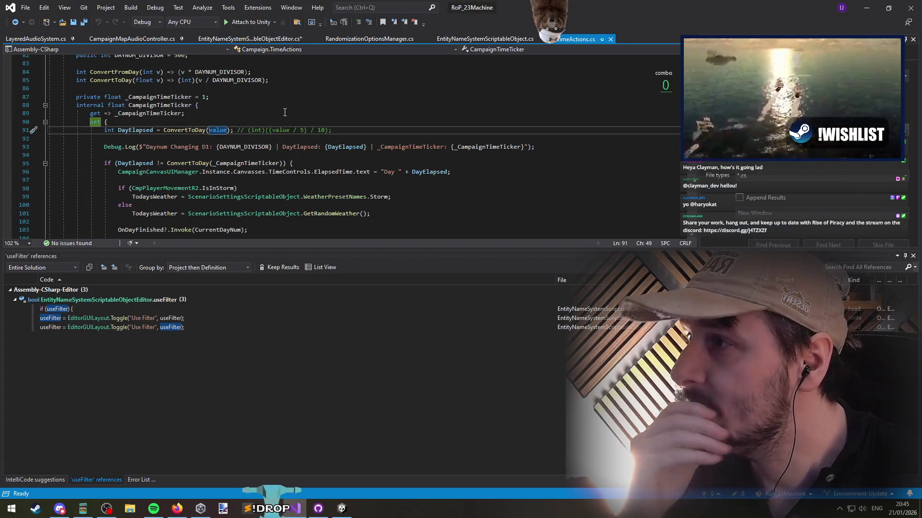
scroll(252, 162, "up", 1)
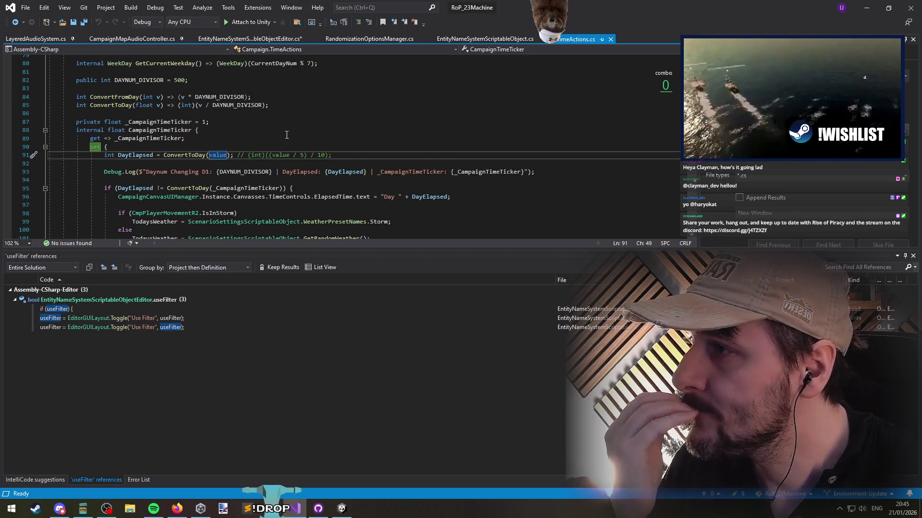
left_click(214, 166)
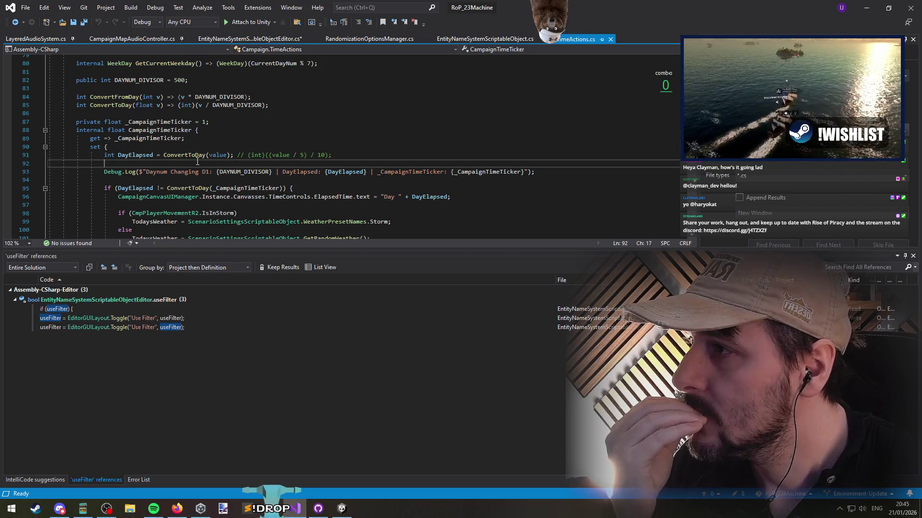
scroll(206, 161, "down", 2)
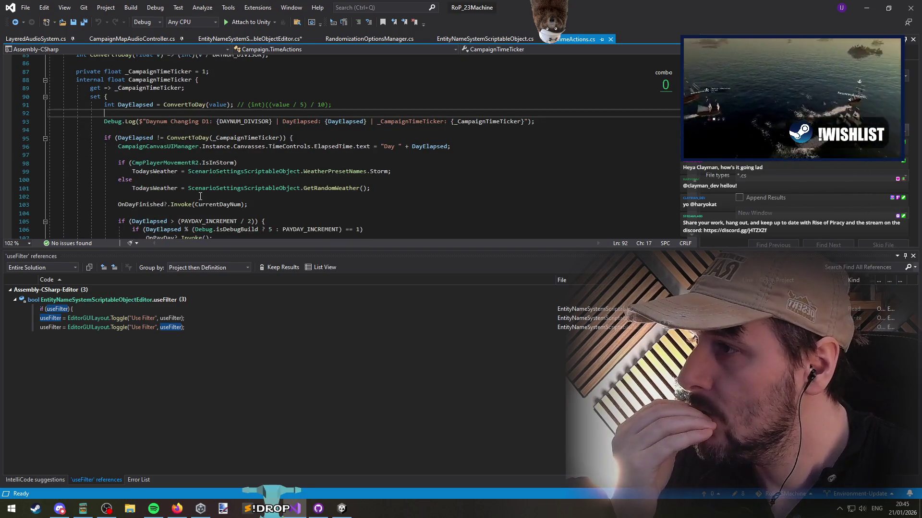
left_click(199, 155)
left_click(219, 196)
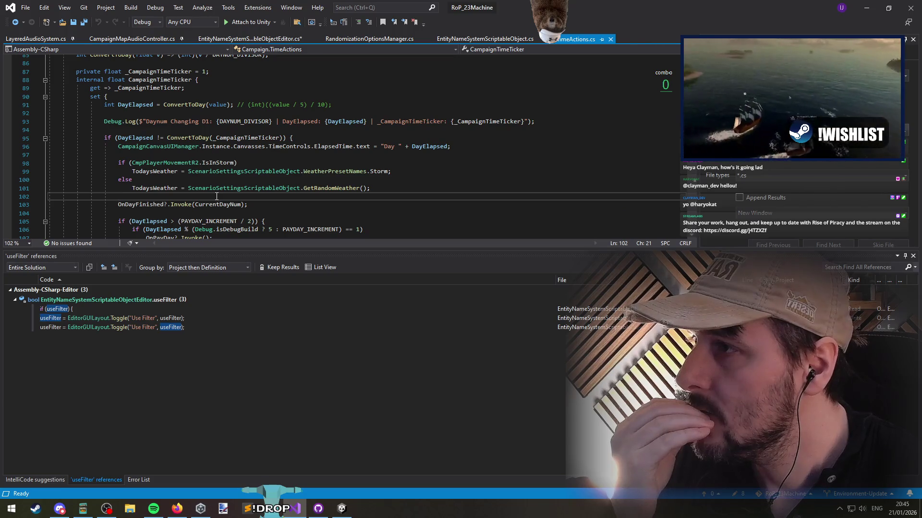
scroll(222, 207, "down", 5)
scroll(222, 207, "up", 4)
scroll(229, 220, "down", 1)
left_click(207, 172)
scroll(299, 100, "up", 2)
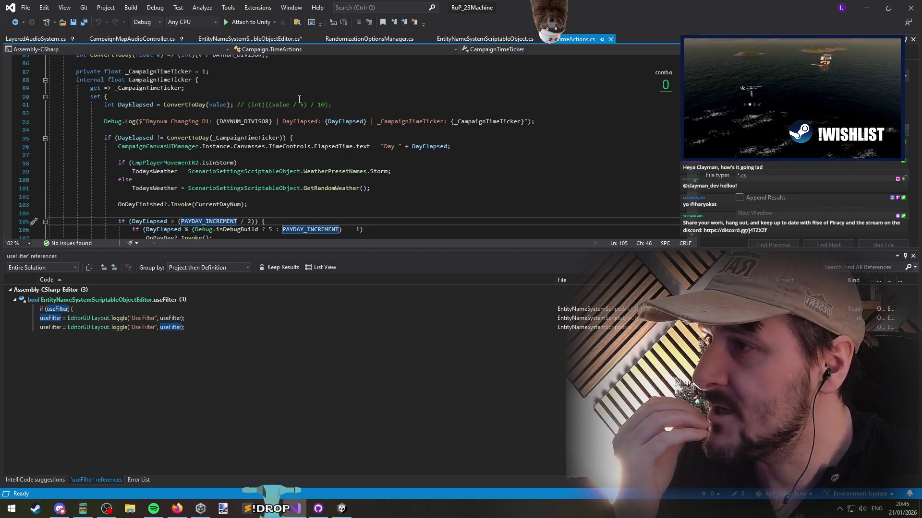
- Highlight _CampaignTimeTicker uses, copy its name from line 93's log string, and return to Unity
left_click_drag(385, 250, 384, 367)
scroll(203, 339, "up", 2)
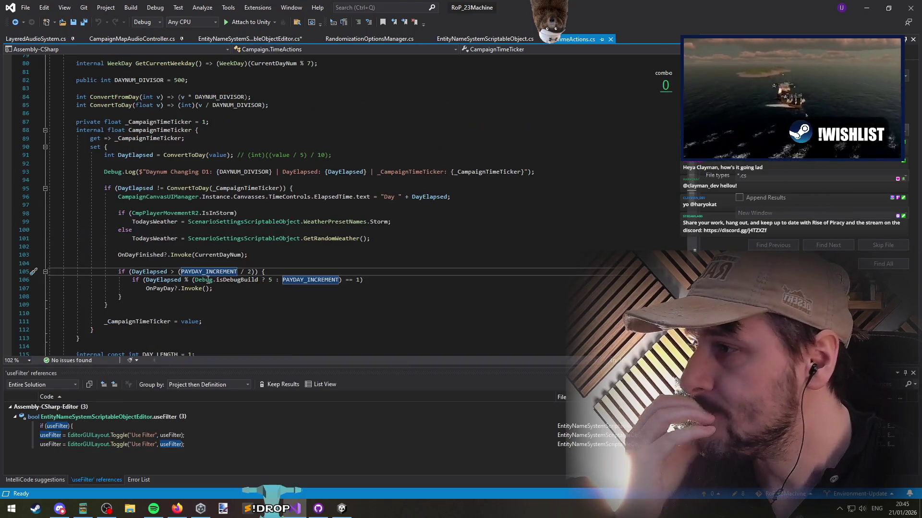
left_click(151, 324)
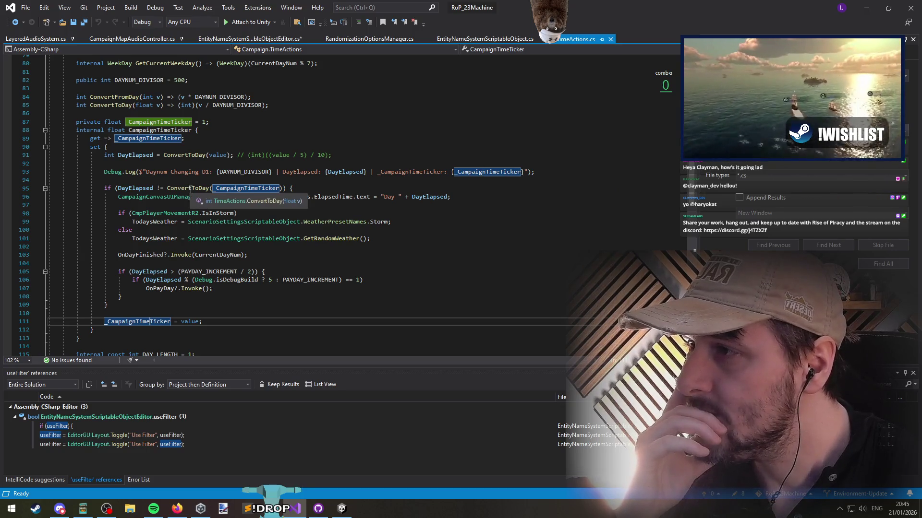
left_click(231, 188)
double_click(410, 172)
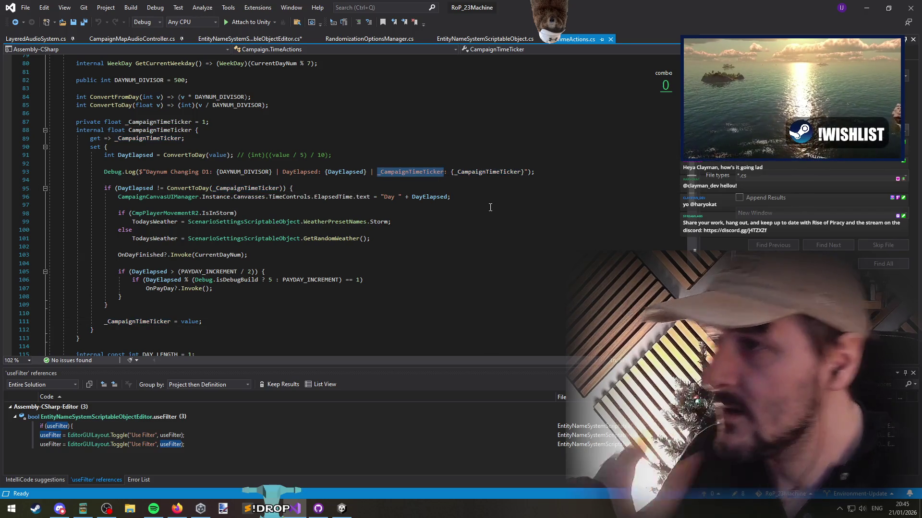
key("ctrl+c")
key("alt+Tab")
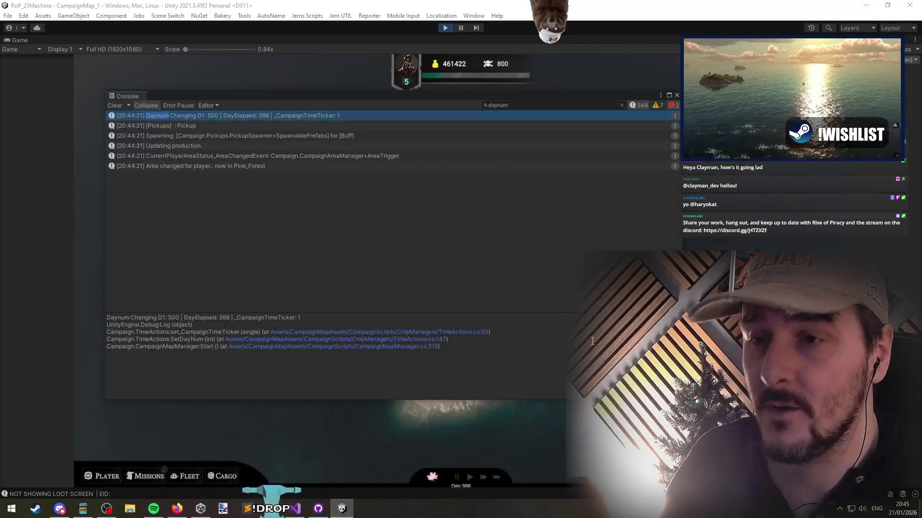
- Filter the Console by _CampaignTimeTicker and run campaign time at the fastest speed
left_click(547, 105)
key("ctrl+v")
left_click(355, 117)
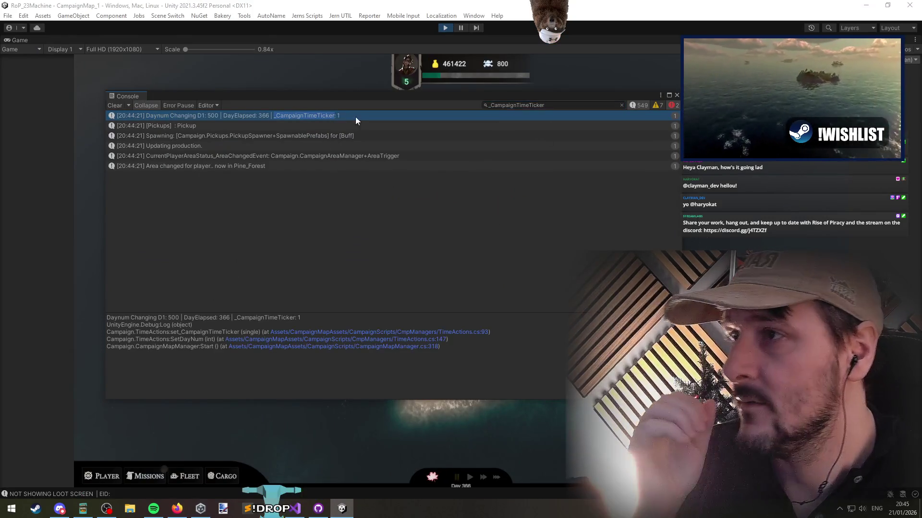
left_click(495, 477)
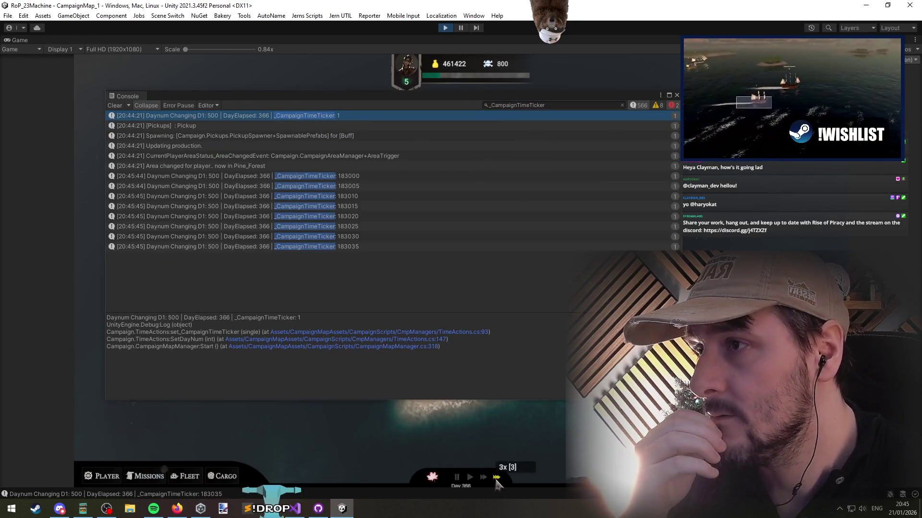
- Inspect the ticker log entries and open the 183000 entry's source in TimeActions.cs
left_click(401, 278)
scroll(372, 188, "up", 3)
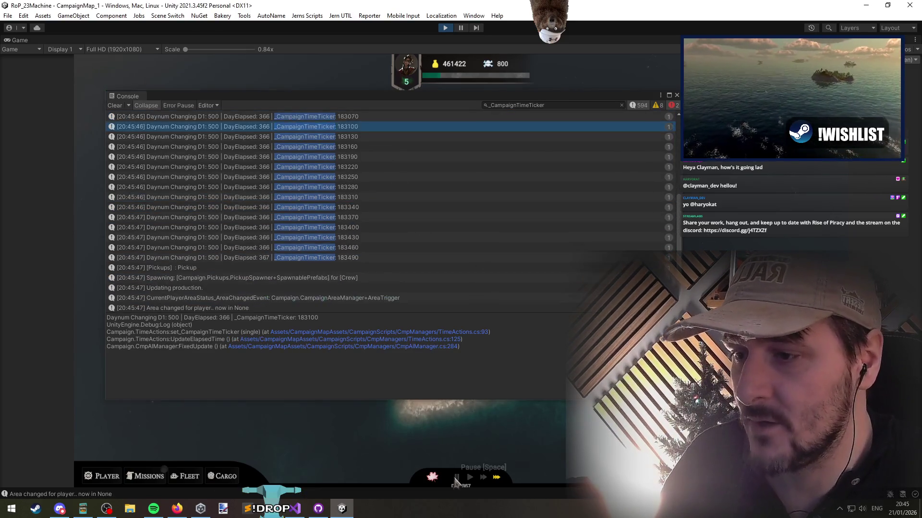
left_click(319, 116)
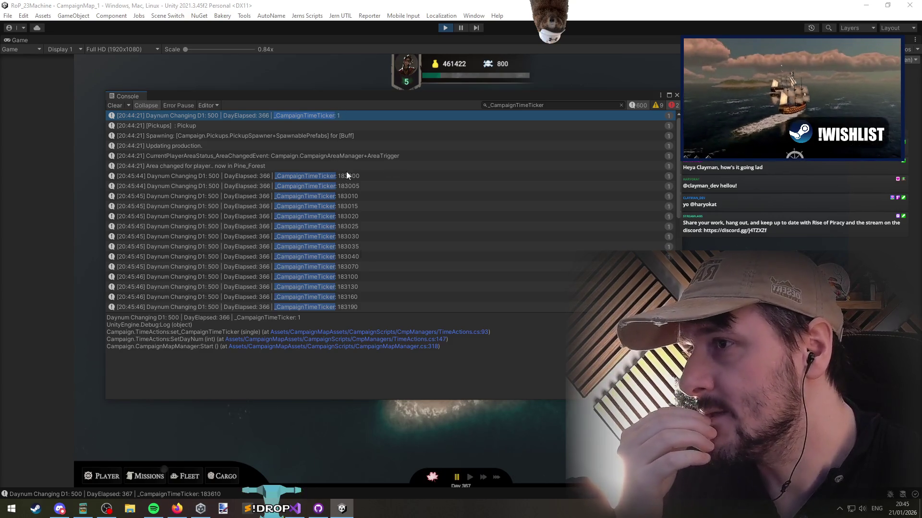
left_click(364, 175)
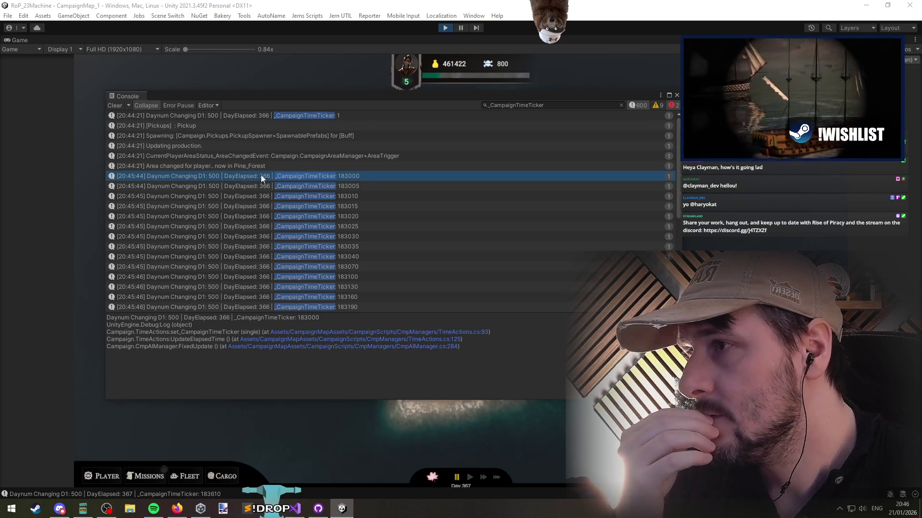
scroll(330, 226, "down", 5)
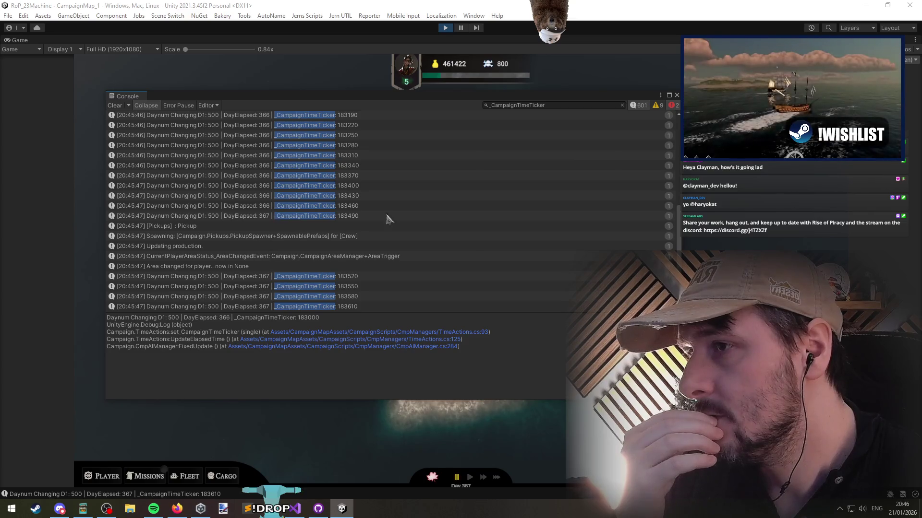
scroll(379, 207, "up", 3)
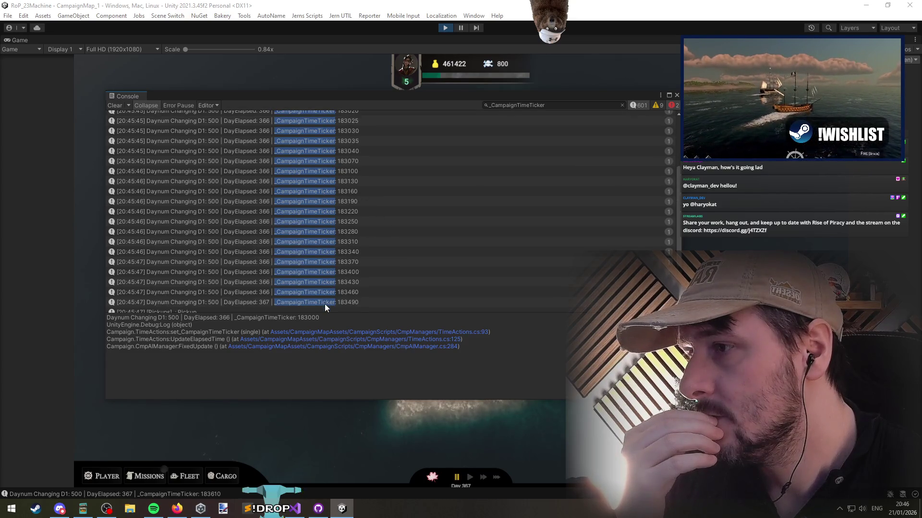
scroll(338, 163, "up", 3)
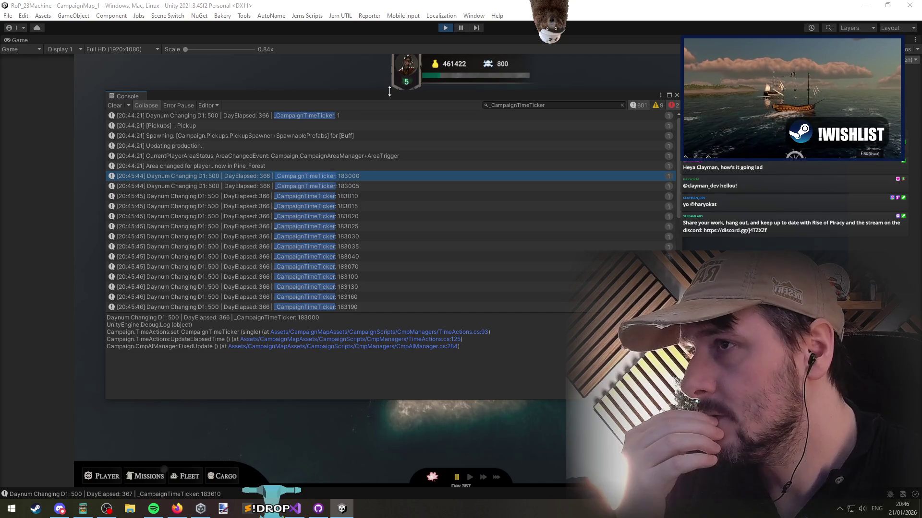
double_click(356, 287)
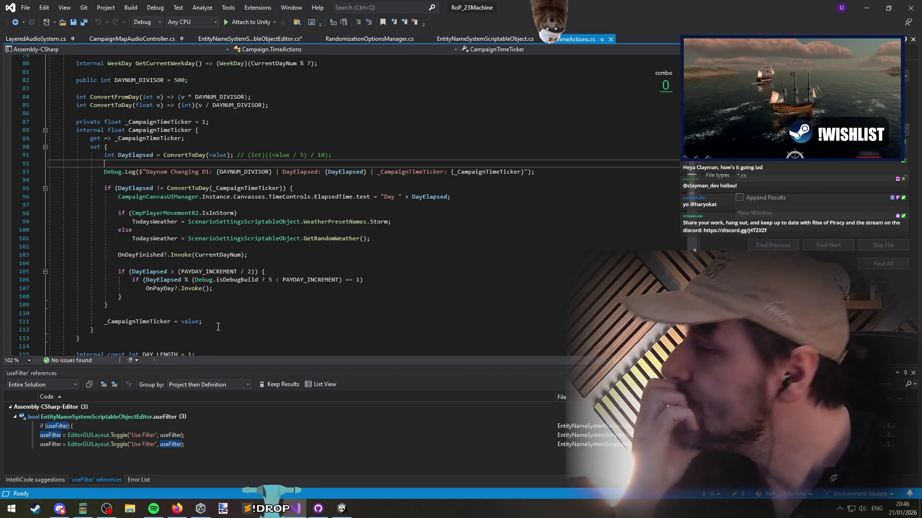
left_click(153, 271)
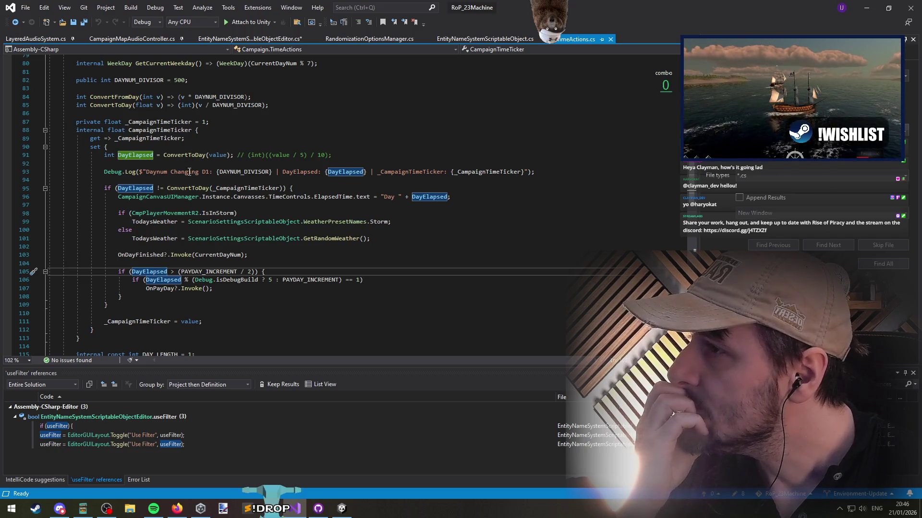
mouse_move(190, 156)
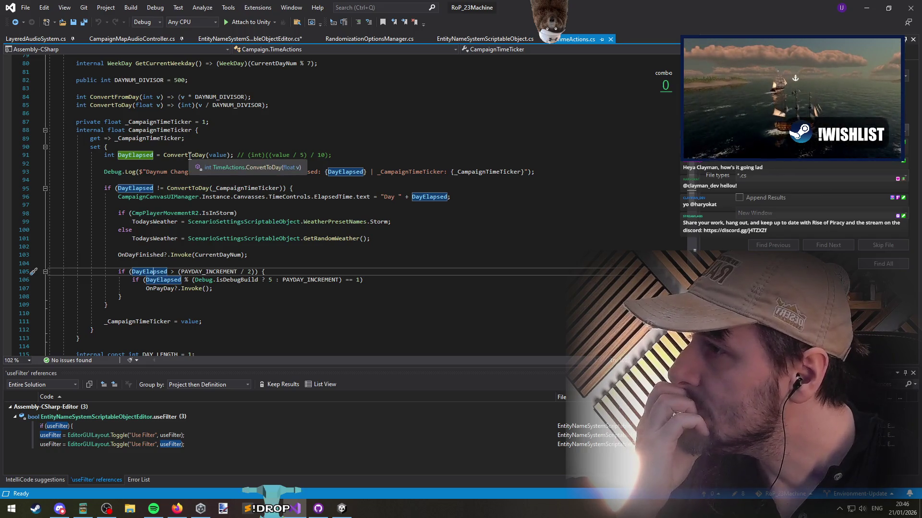
left_click(218, 156)
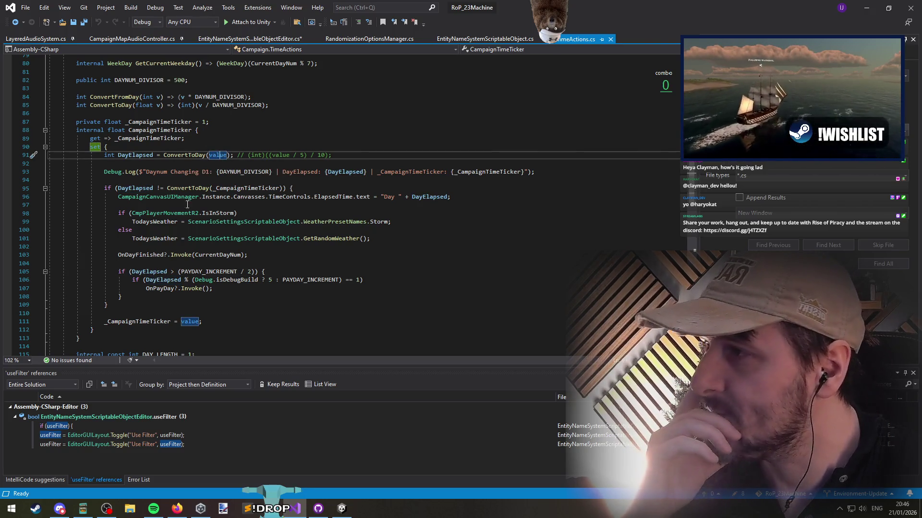
scroll(243, 308, "down", 5)
scroll(81, 155, "up", 6)
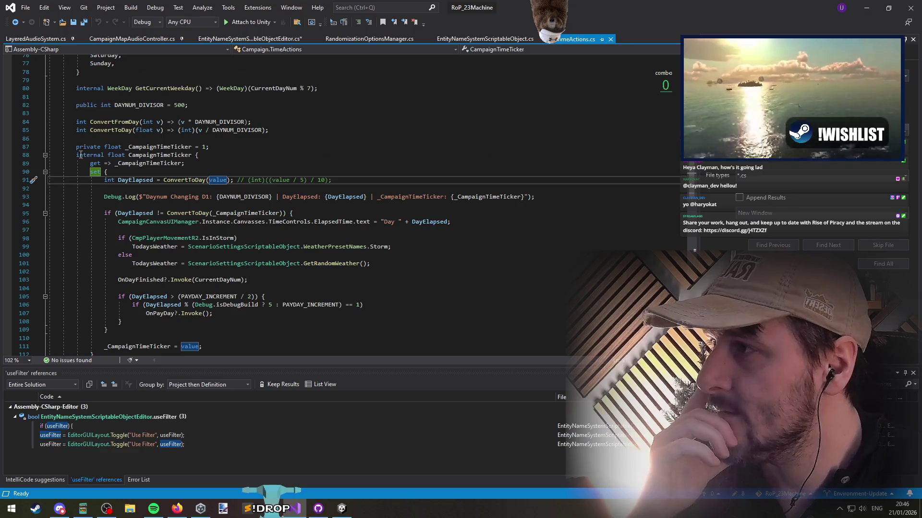
scroll(243, 272, "up", 8)
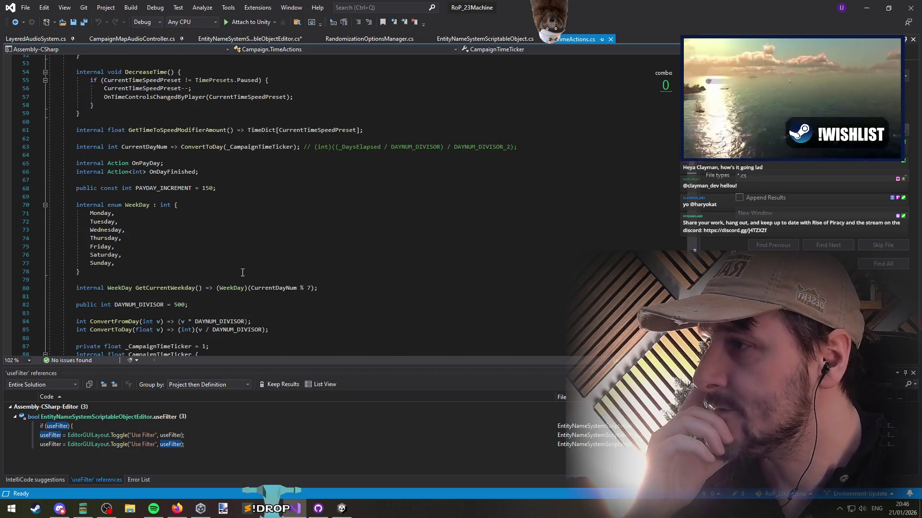
scroll(248, 239, "up", 4)
scroll(251, 206, "up", 1)
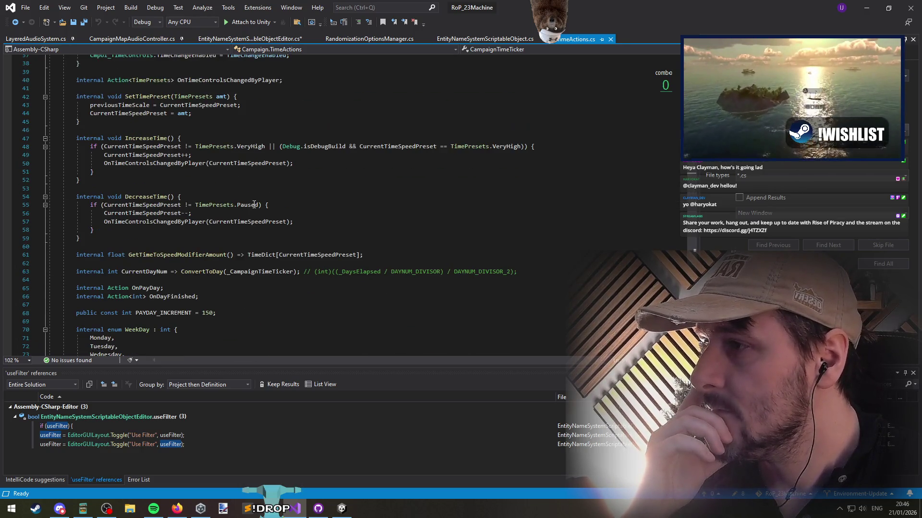
- List all _CampaignTimeTicker references in a taller results panel and visit the Debug.Log and getter uses
right_click(258, 276)
left_click(279, 339)
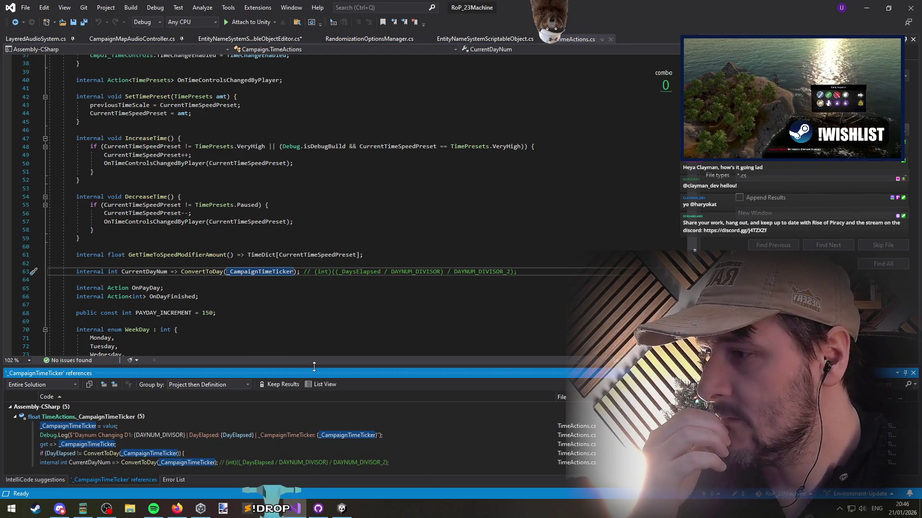
left_click_drag(316, 366, 317, 315)
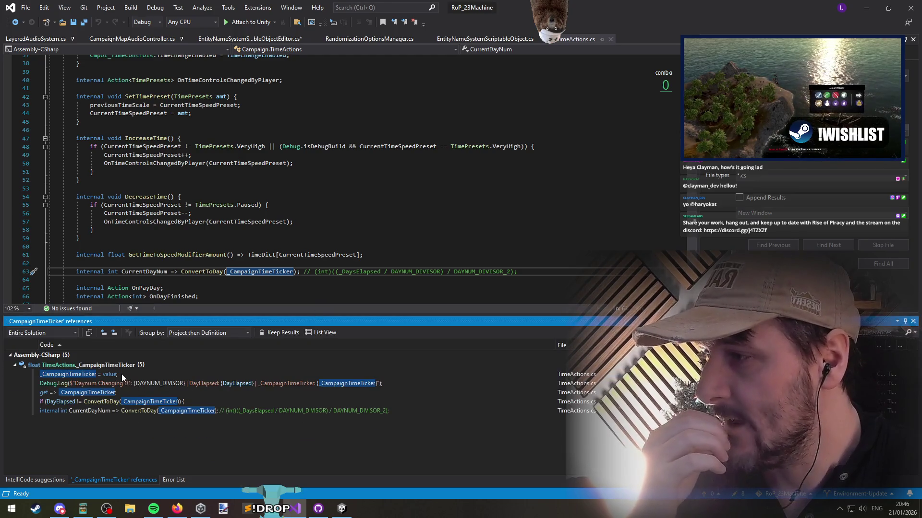
scroll(169, 192, "up", 12)
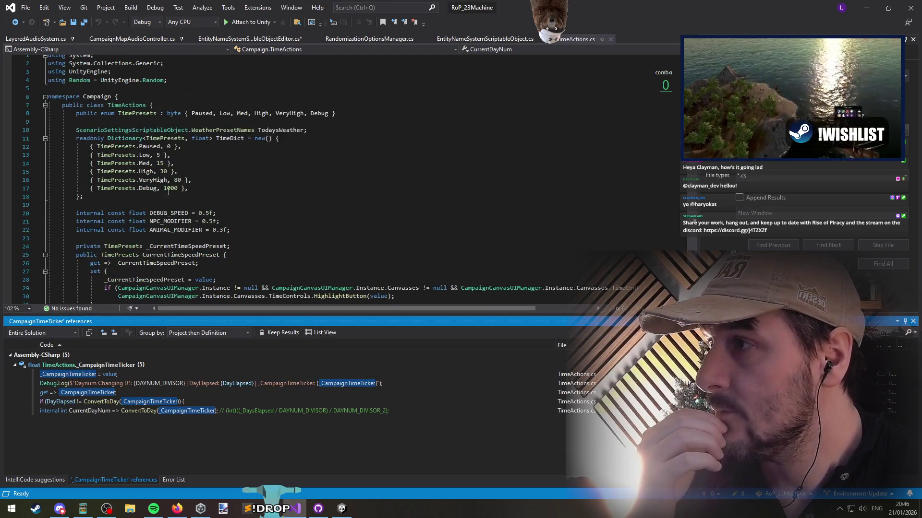
left_click(128, 104)
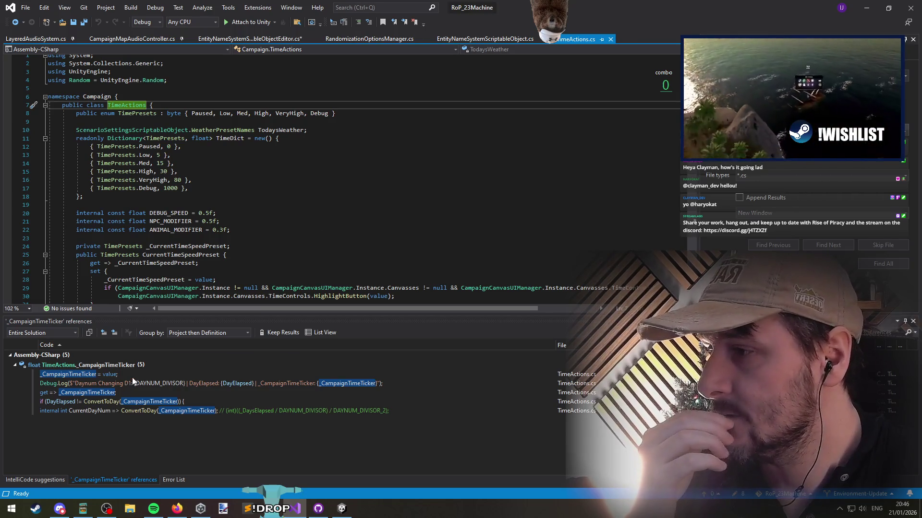
left_click(133, 380)
left_click(148, 391)
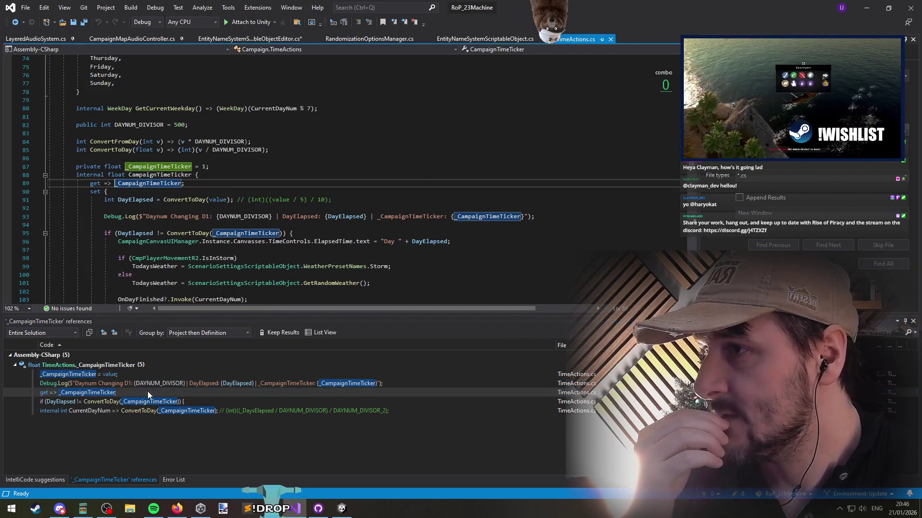
- Select the commented-out formula on line 91, then visit the CurrentDayNum and DayElapsed references
left_click_drag(241, 199, 257, 199)
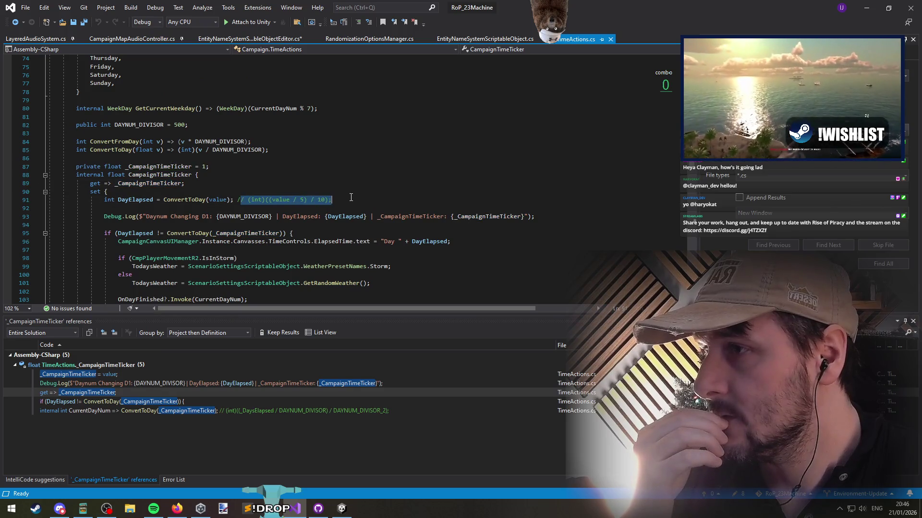
left_click_drag(380, 200, 237, 200)
left_click(144, 401)
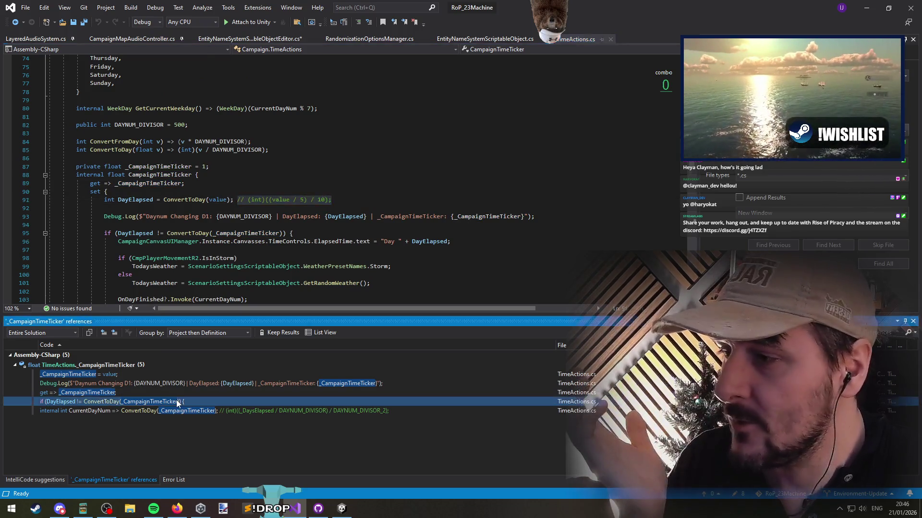
left_click(144, 410)
key("Up")
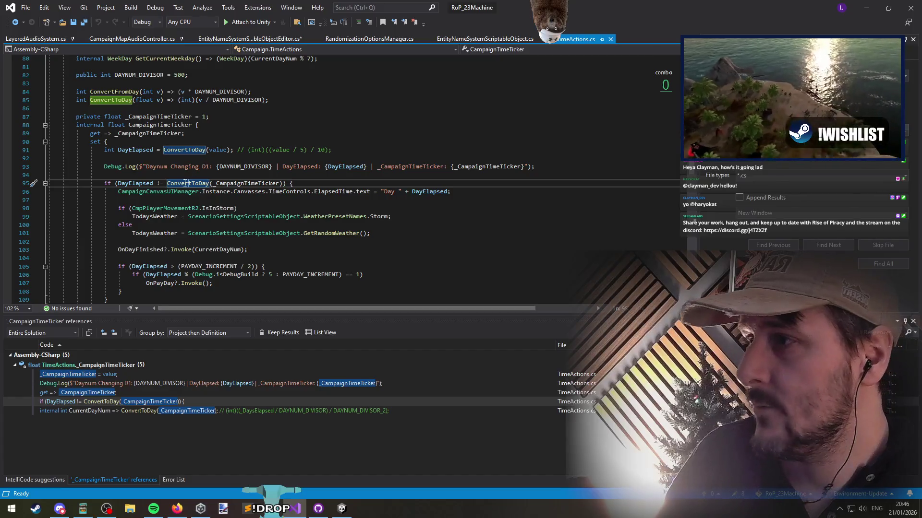
- Examine the code surrounding the DayElapsed comparison reference in TimeActions.cs
left_click_drag(177, 181, 264, 179)
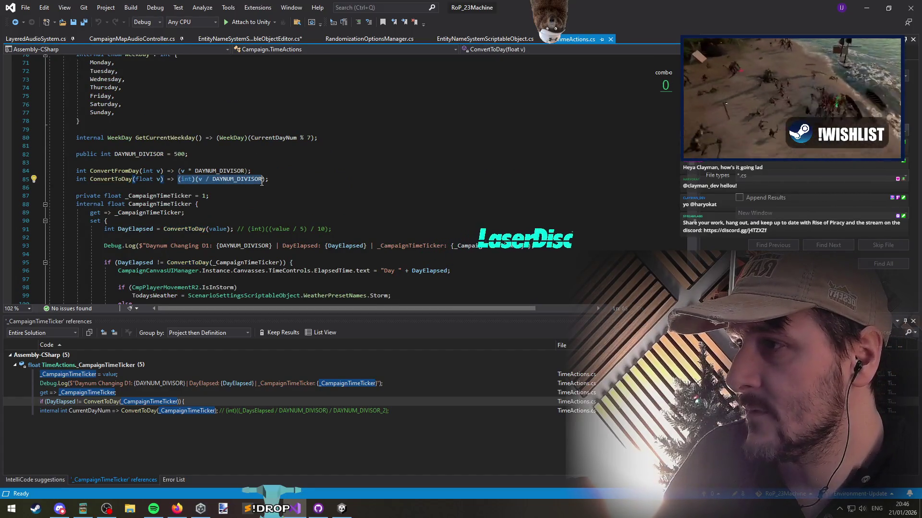
scroll(196, 208, "up", 8)
scroll(197, 208, "up", 15)
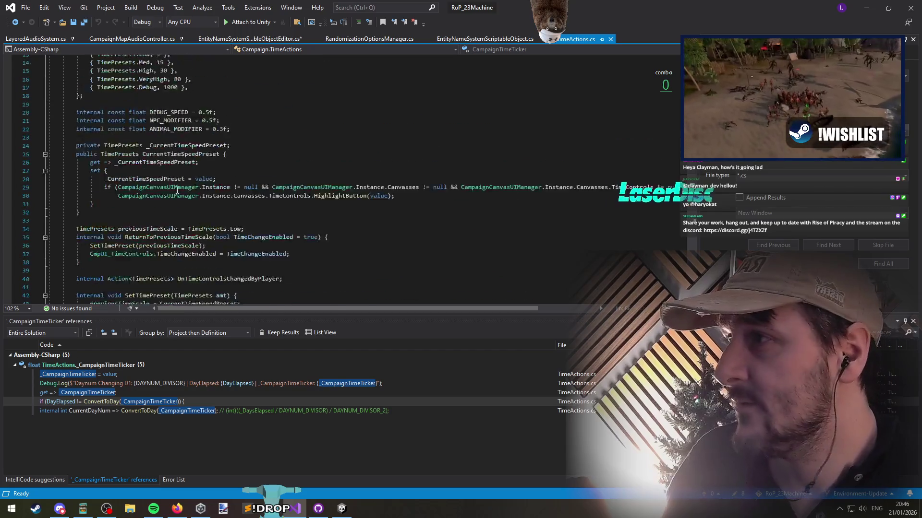
left_click(255, 207)
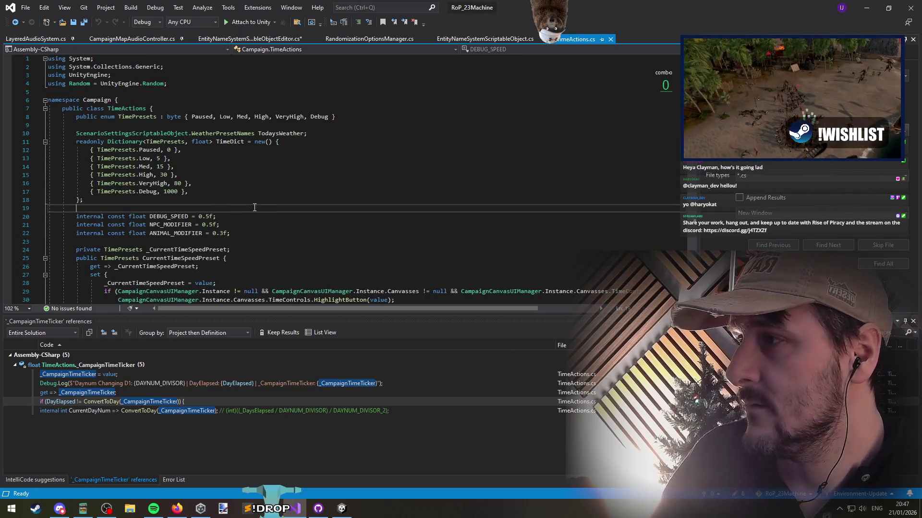
scroll(265, 207, "down", 12)
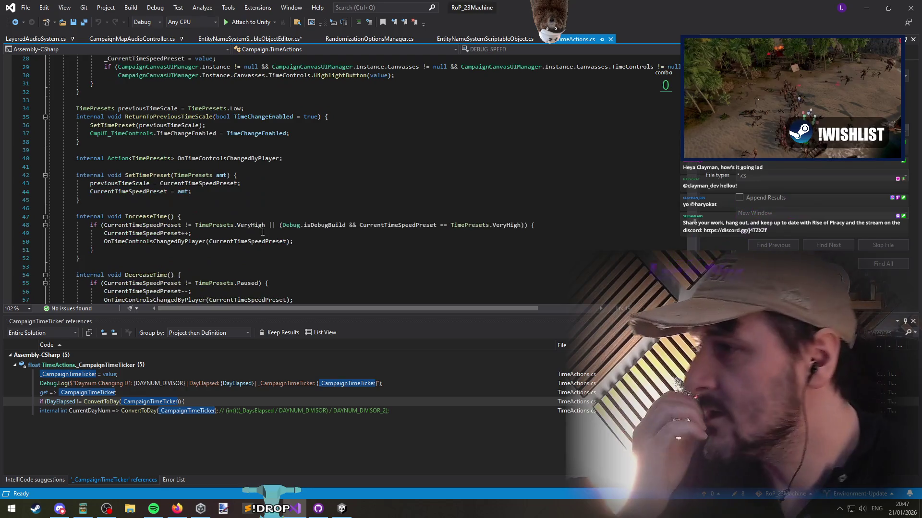
scroll(263, 231, "down", 1)
left_click(263, 225)
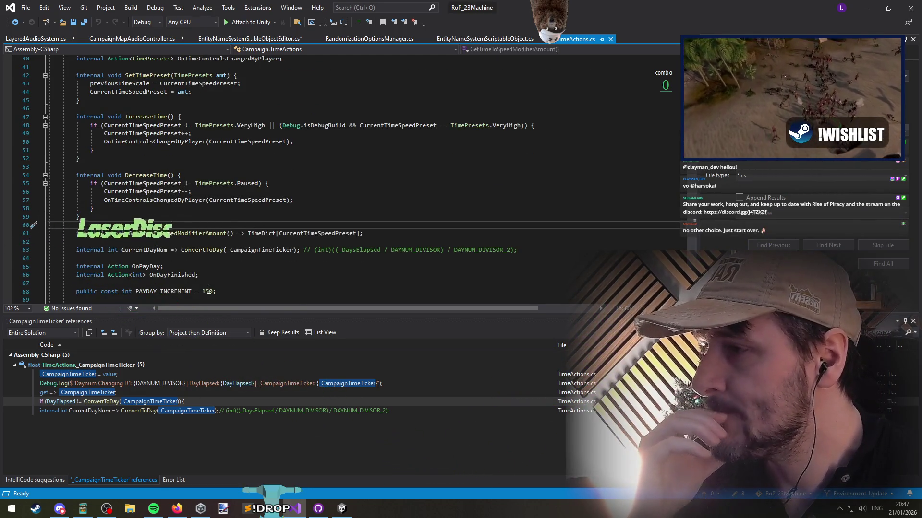
- Select CurrentDayNum on line 63, highlight ConvertToDay uses, and return to the _CampaignTimeTicker field
double_click(144, 250)
scroll(179, 104, "down", 6)
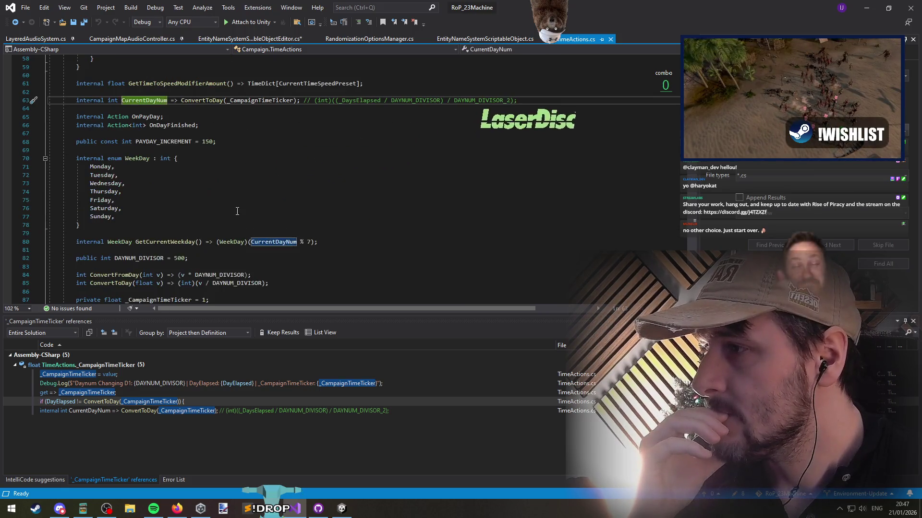
left_click(180, 101)
scroll(172, 225, "down", 5)
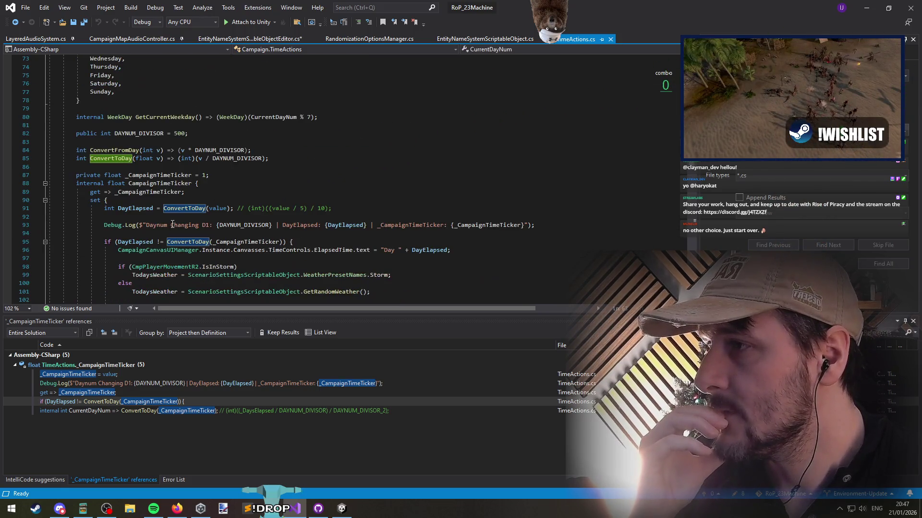
left_click(262, 176)
scroll(222, 161, "down", 4)
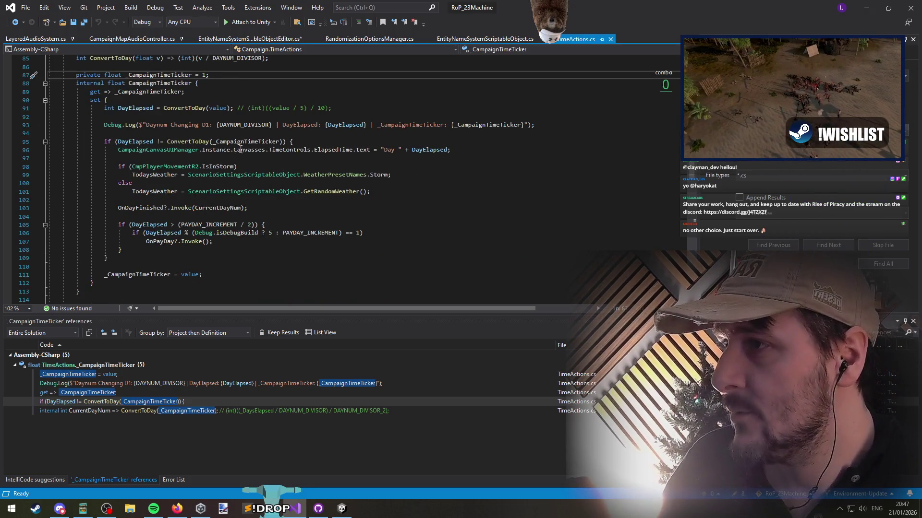
scroll(276, 236, "down", 2)
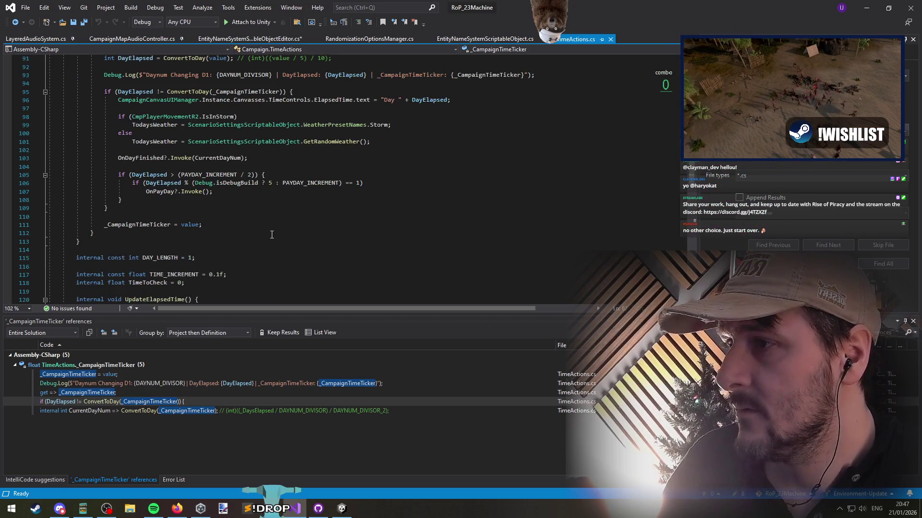
- Search the solution for the CampaignData symbol, including its enum member and IslandStatus usage
key("ctrl+t")
type("ampaigndata")
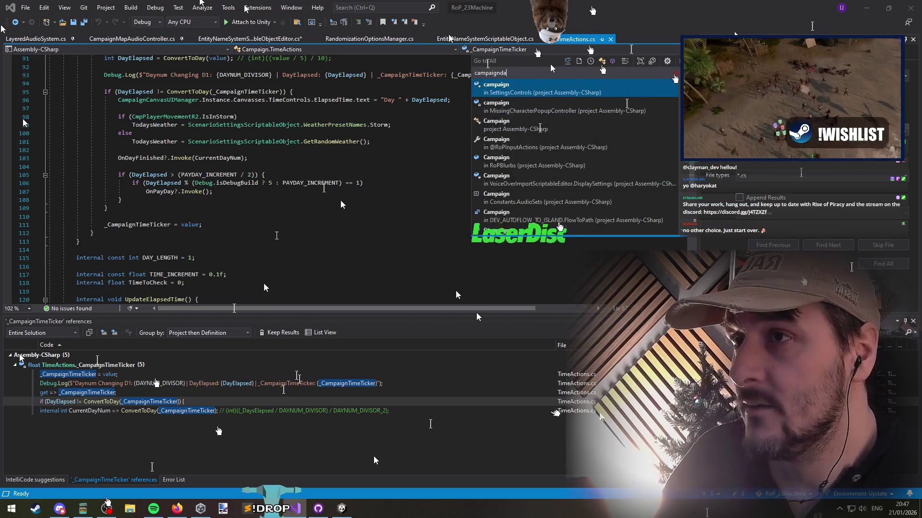
key("Down")
key("Return")
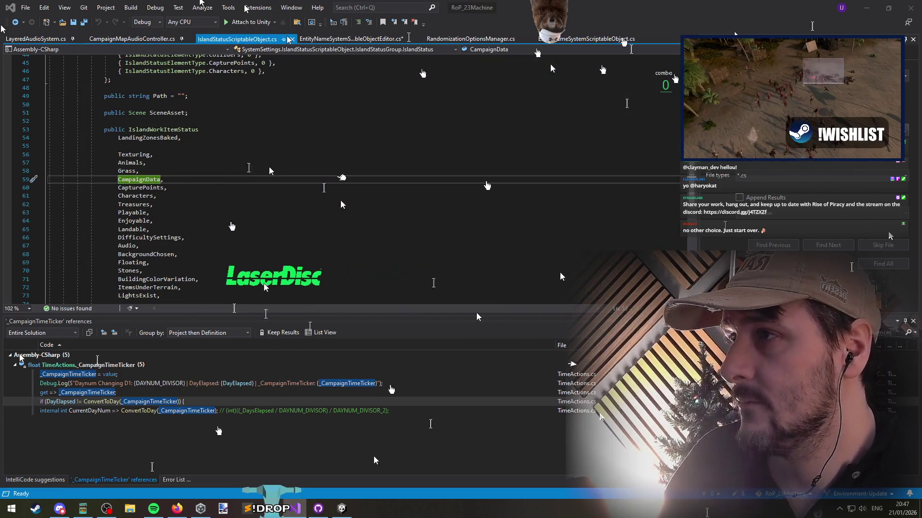
key("ctrl+minus")
key("ctrl+t")
type("campaigndat")
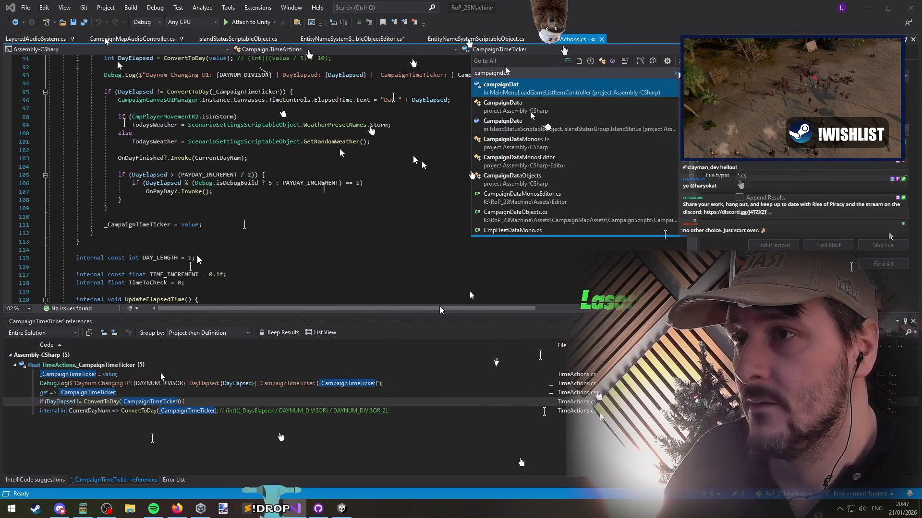
key("Down")
key("Down")
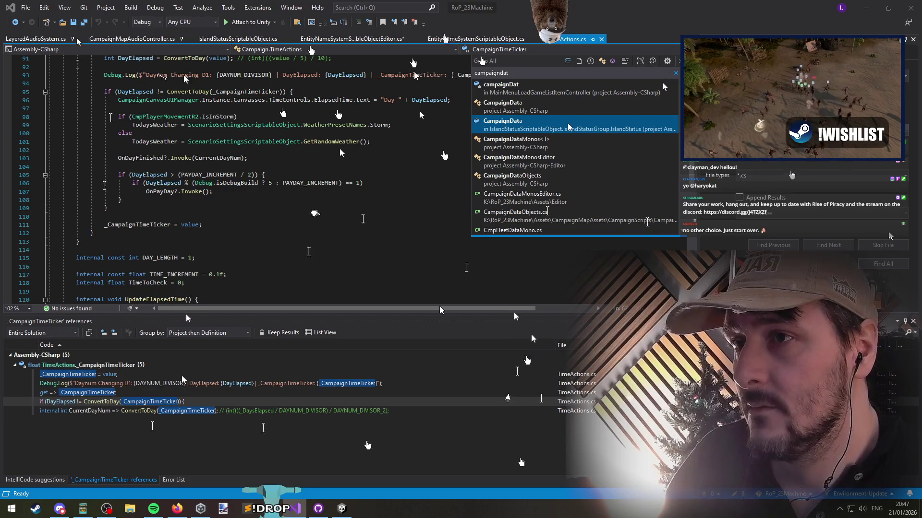
scroll(553, 144, "down", 3)
scroll(574, 154, "up", 3)
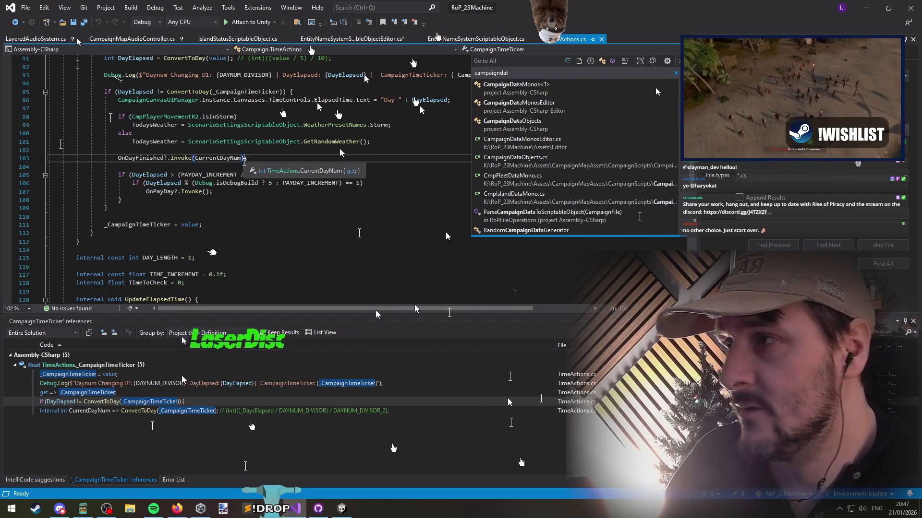
key("Escape")
- Find SetDayNum in the document, list its references, and open the CampaignMapManager call
key("ctrl+f")
type("setday")
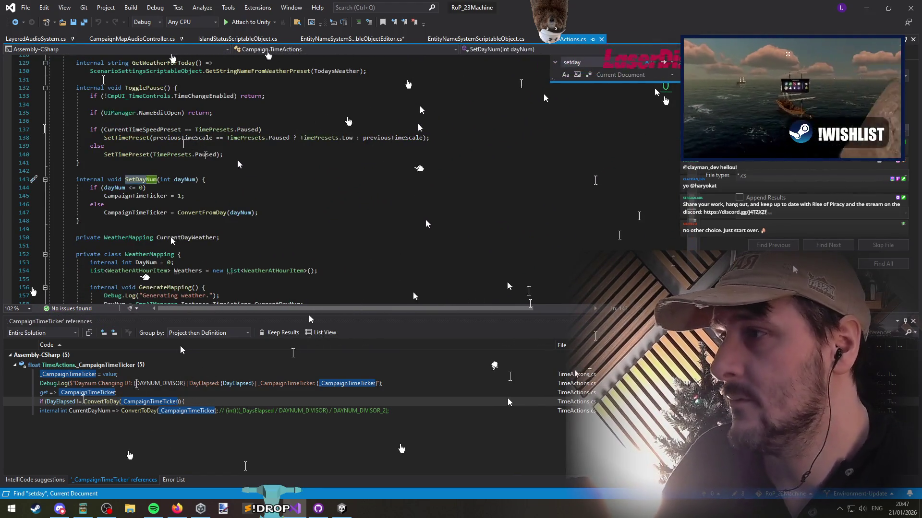
right_click(153, 181)
left_click(219, 276)
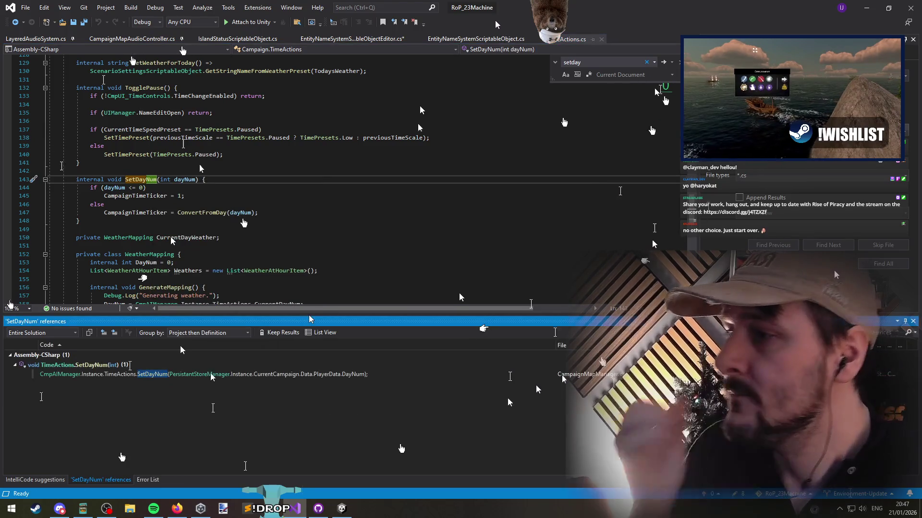
double_click(182, 374)
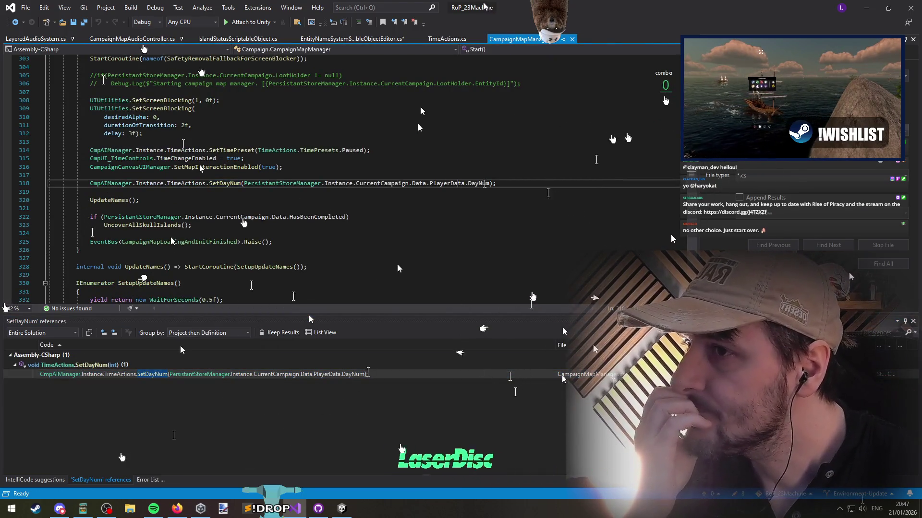
- Go to the DayNum field definition, list its references, and mark the SetDayNum call on line 318
double_click(478, 184)
key("F12")
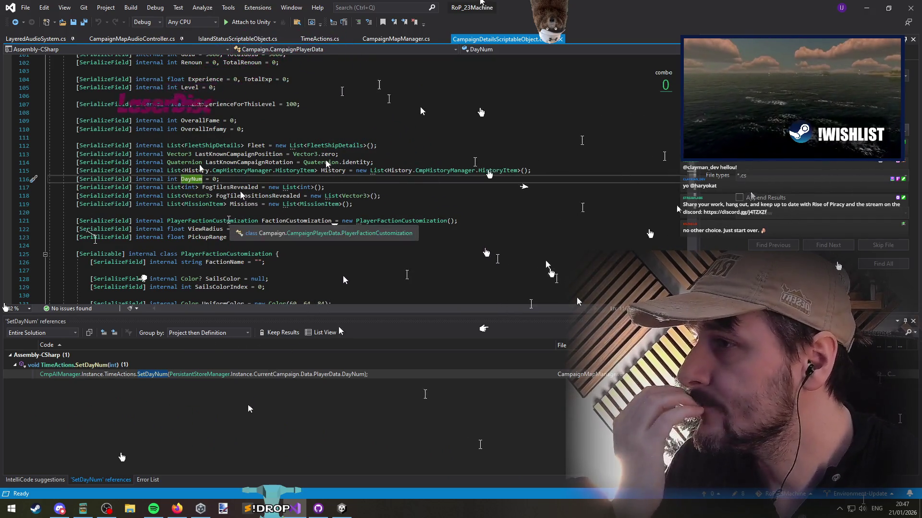
right_click(192, 179)
left_click(233, 274)
left_click(87, 374)
scroll(382, 229, "up", 5)
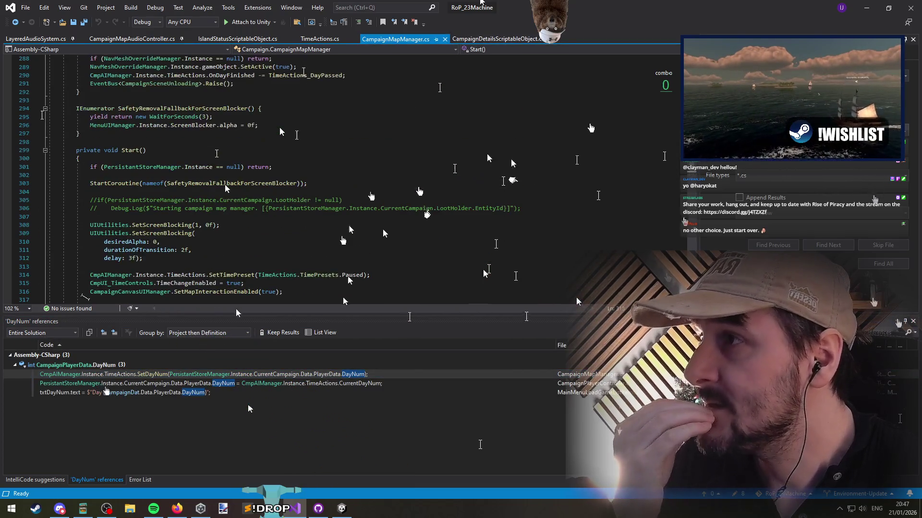
scroll(475, 211, "down", 4)
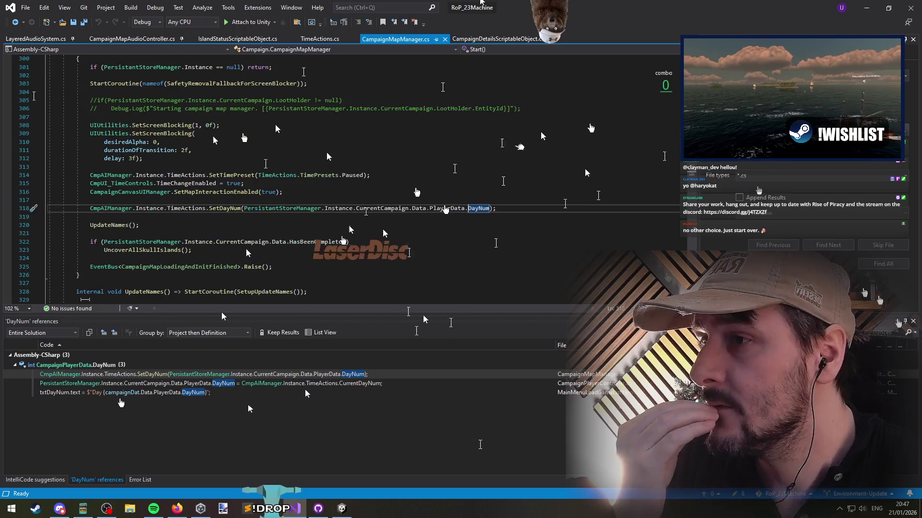
triple_click(476, 211)
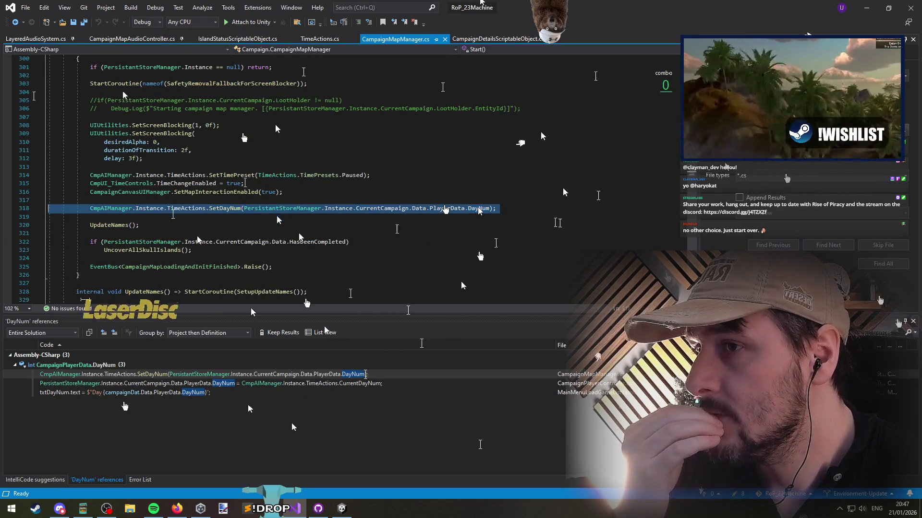
- Review the DayNum assignment in CampaignPlayerController's day-passed handler and the load-game list item use
double_click(259, 383)
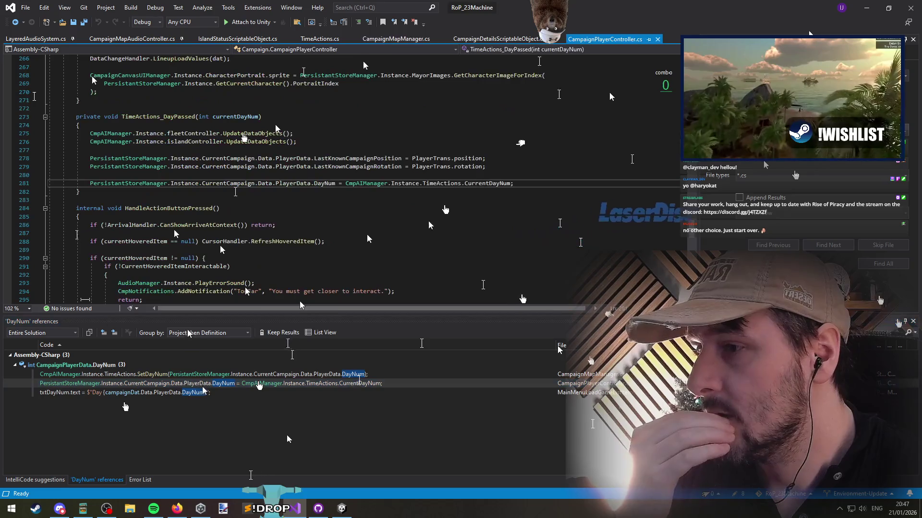
triple_click(490, 186)
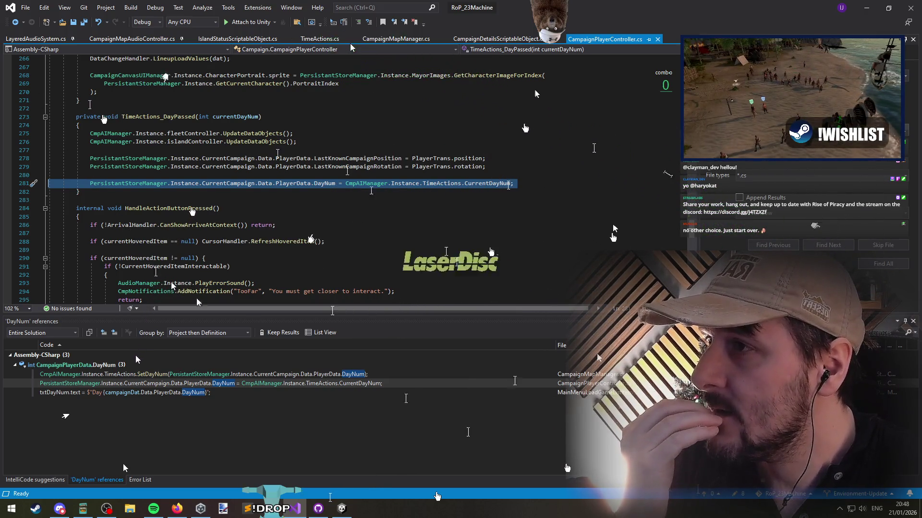
double_click(163, 392)
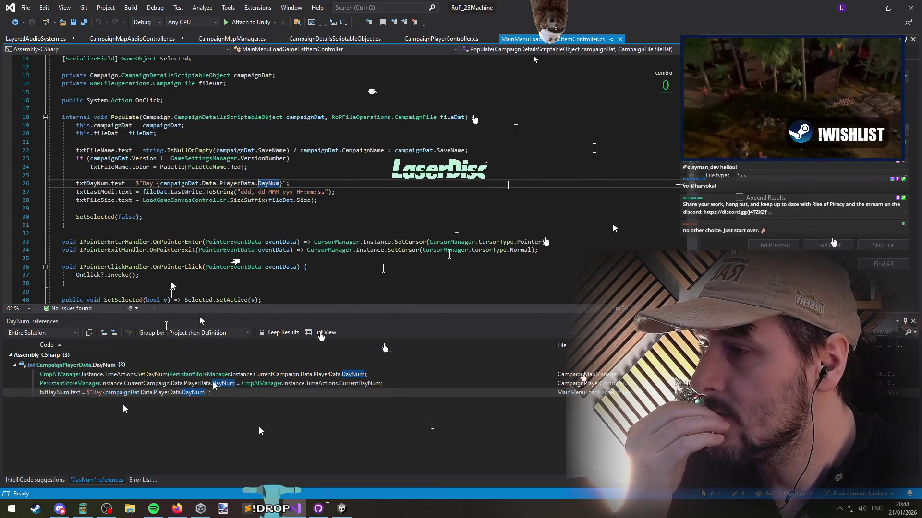
left_click(215, 383)
double_click(215, 383)
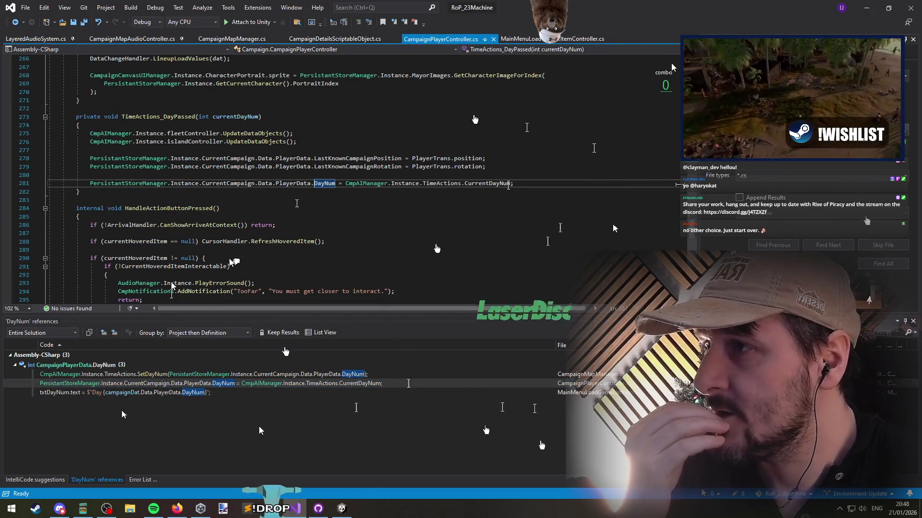
left_click(269, 141)
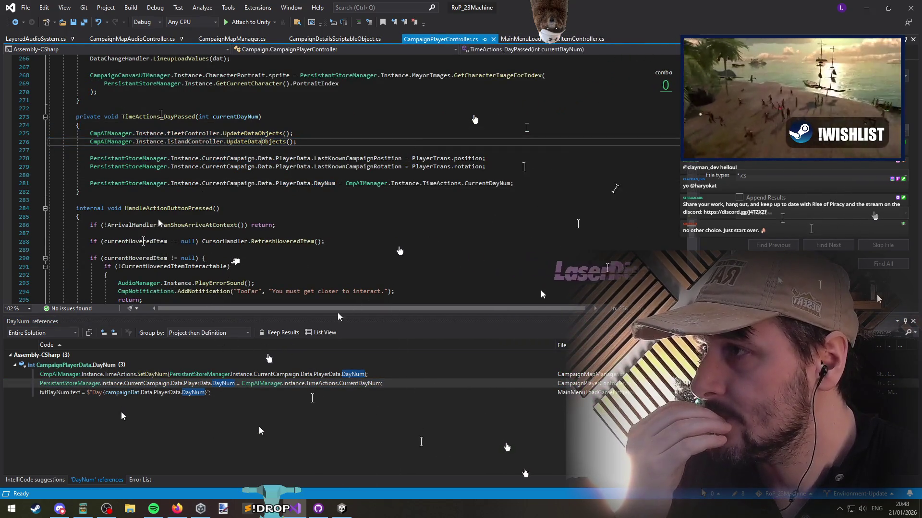
- List references to TimeActions_DayPassed and open its OnDayFinished subscription
right_click(163, 117)
left_click(201, 213)
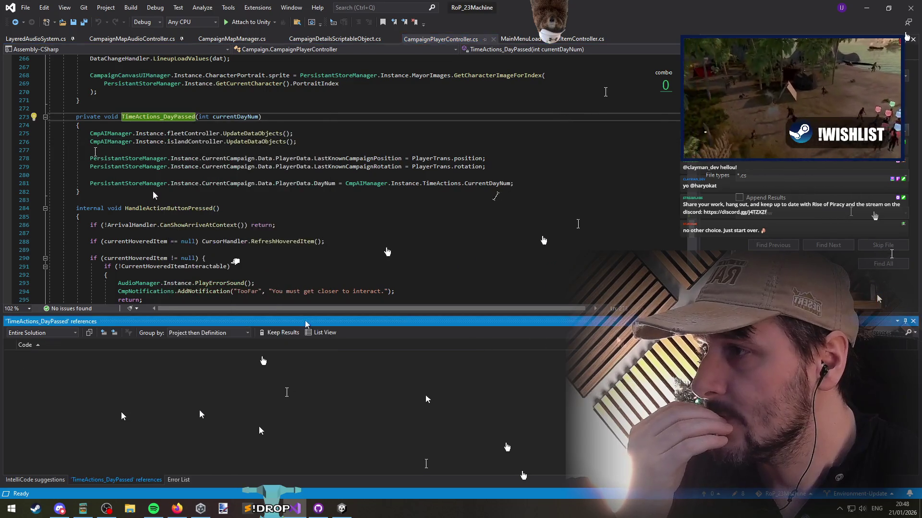
double_click(216, 374)
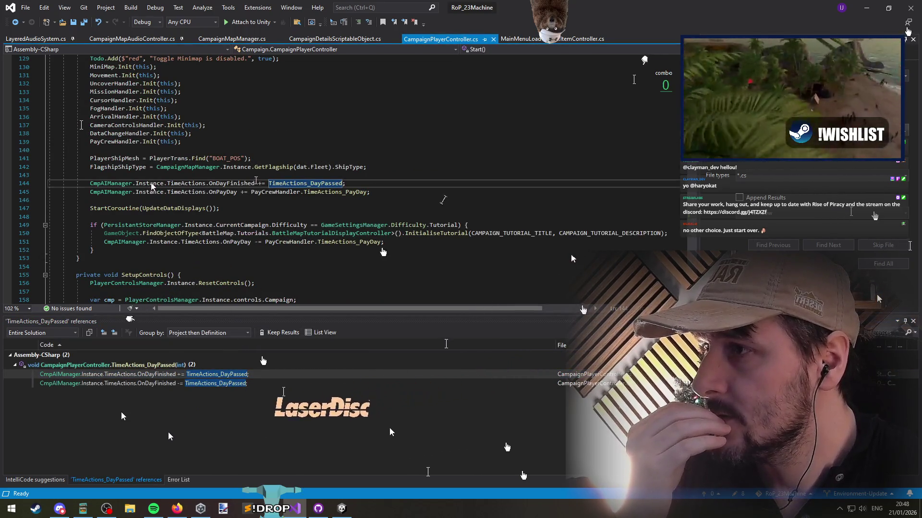
- List all OnDayFinished references and open its invocation in the TimeActions.cs ticker setter
left_click(232, 183)
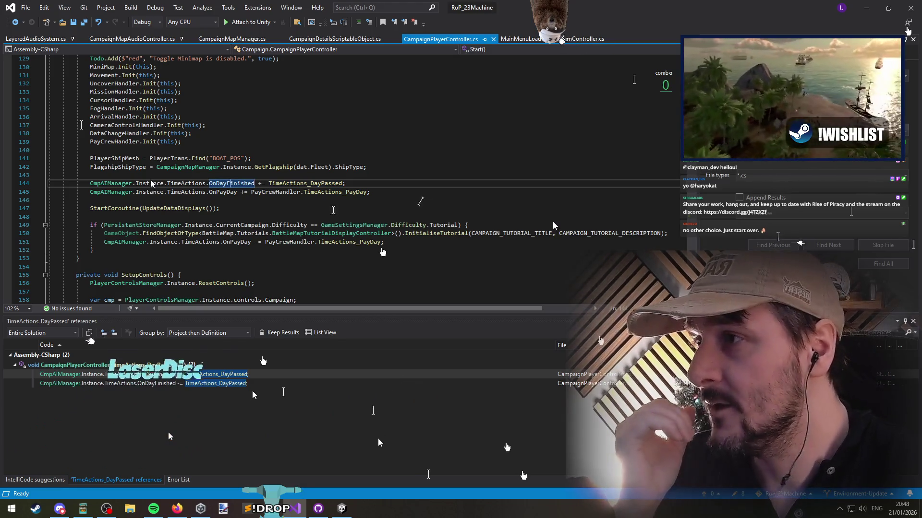
right_click(240, 183)
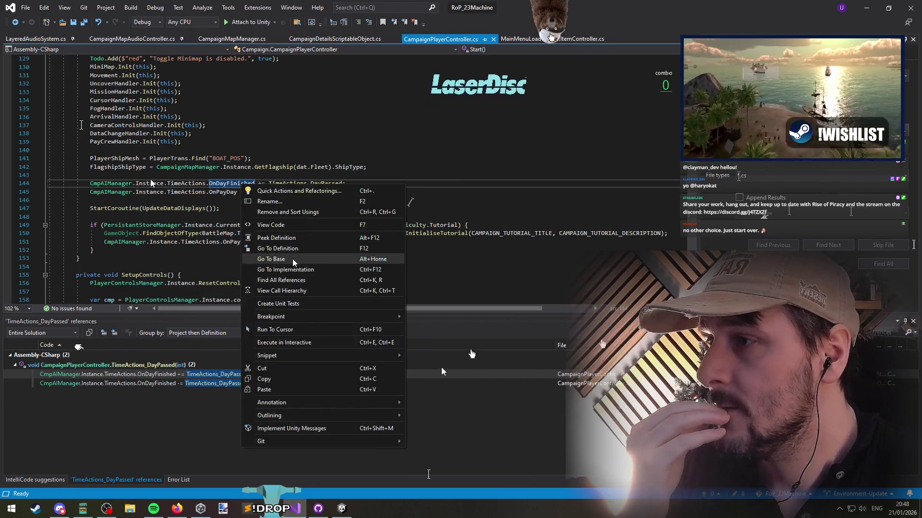
left_click(283, 281)
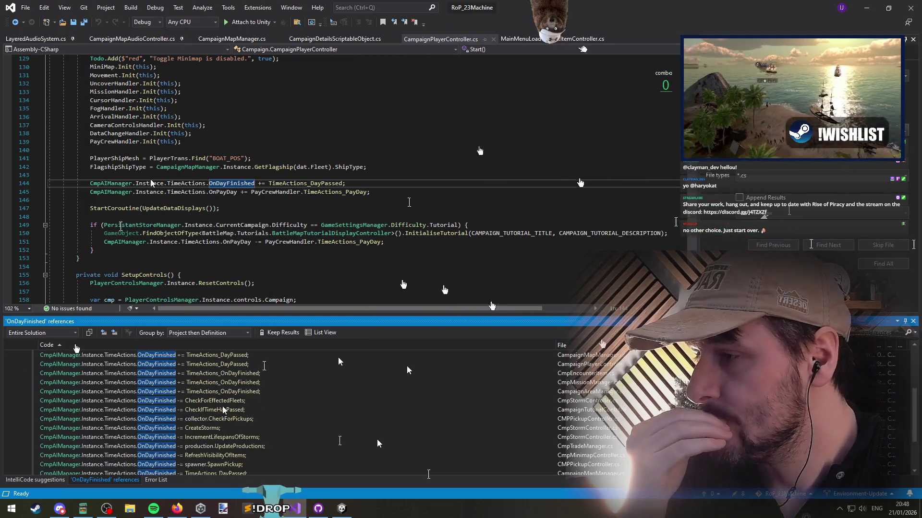
double_click(171, 452)
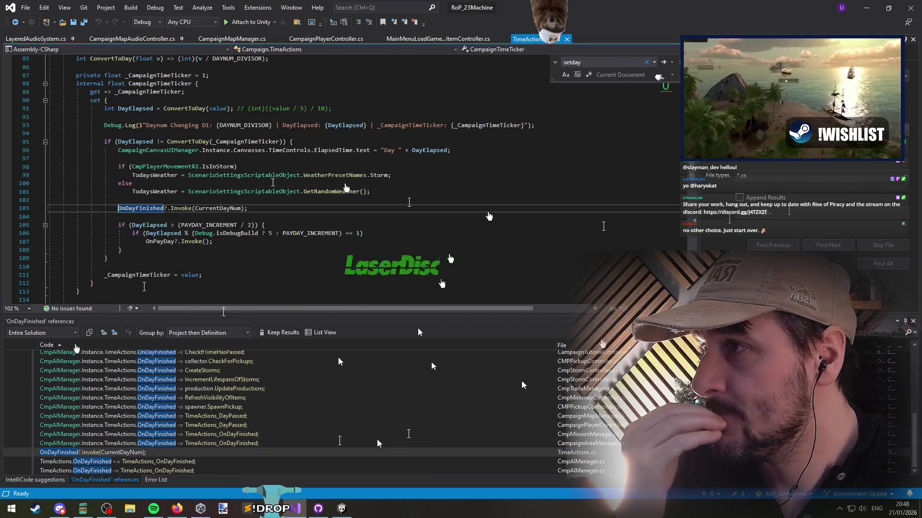
left_click(245, 277)
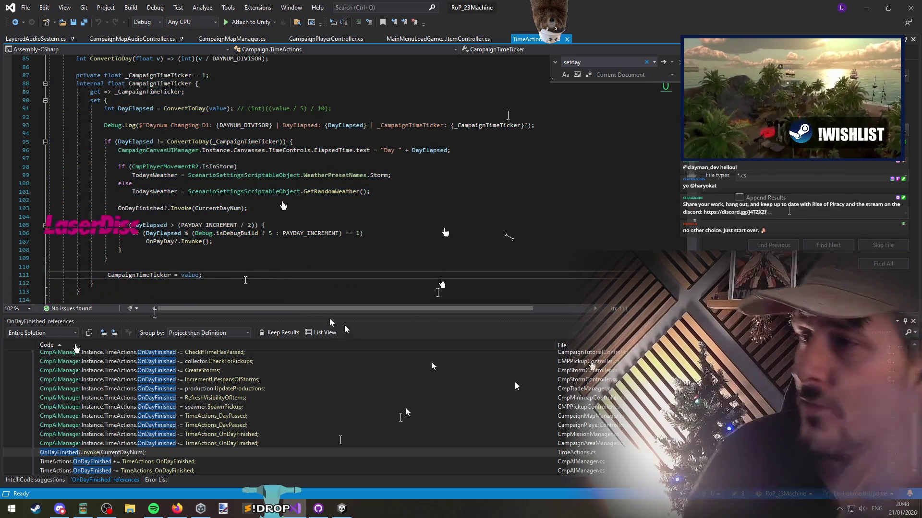
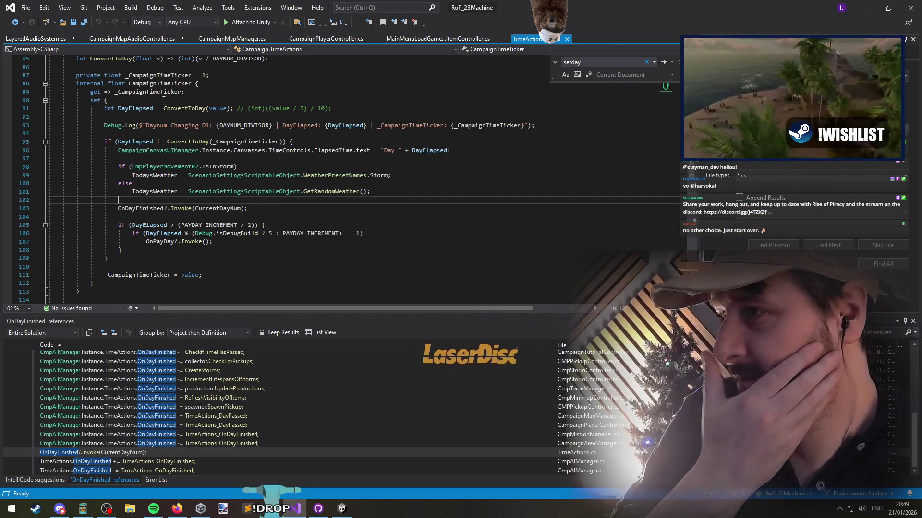
- Review the TimeActions storm branch, OnDayFinished call, ConvertToDay call and _CampaignTimeTicker uses
left_click(867, 5)
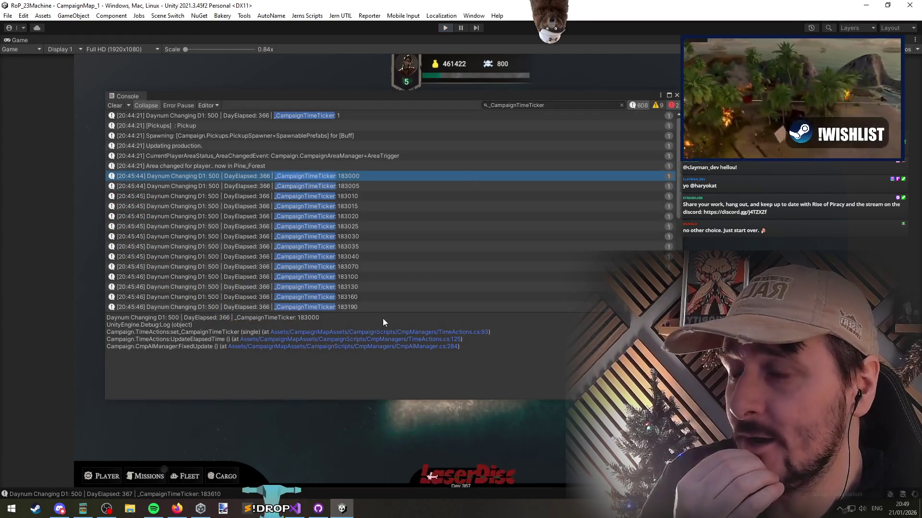
key("alt+Tab")
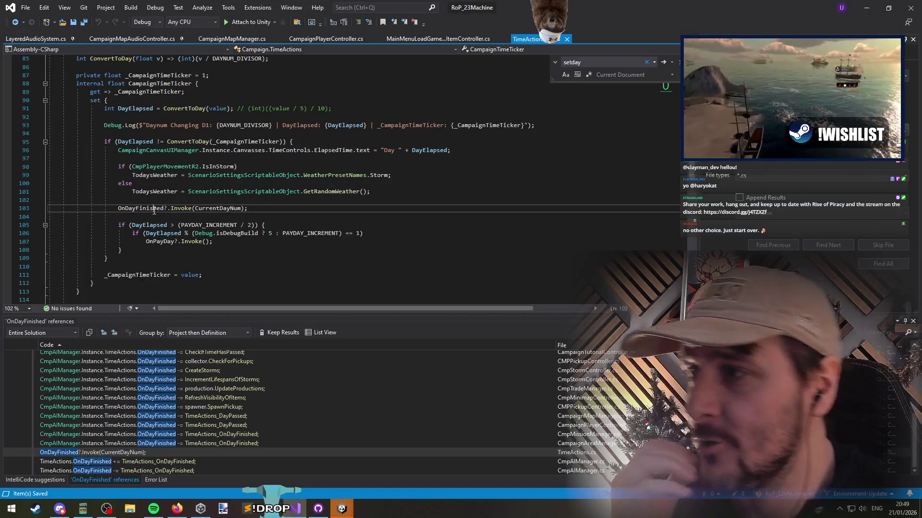
left_click(154, 192)
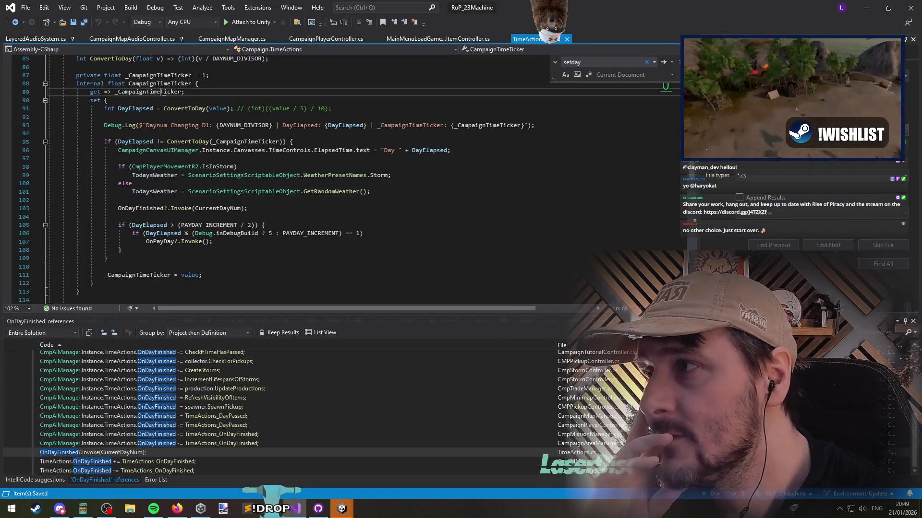
left_click(165, 216)
left_click(165, 208)
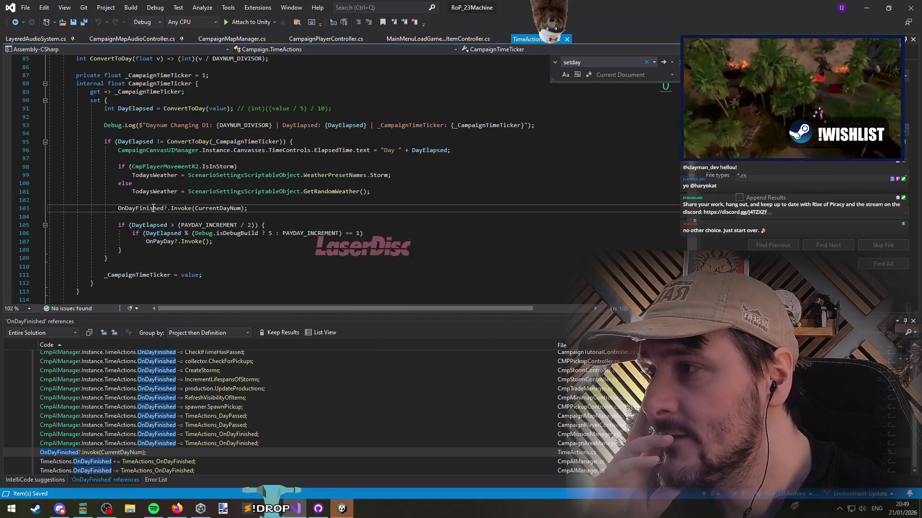
left_click(173, 141)
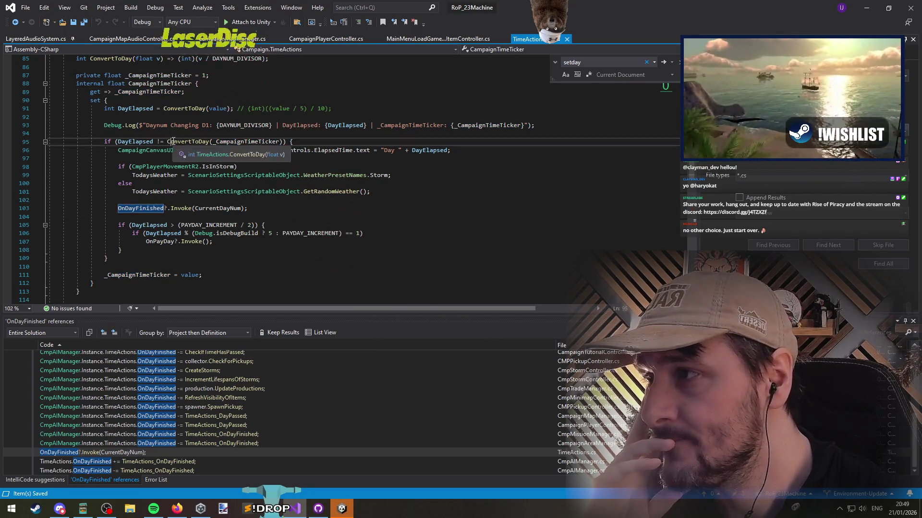
double_click(245, 141)
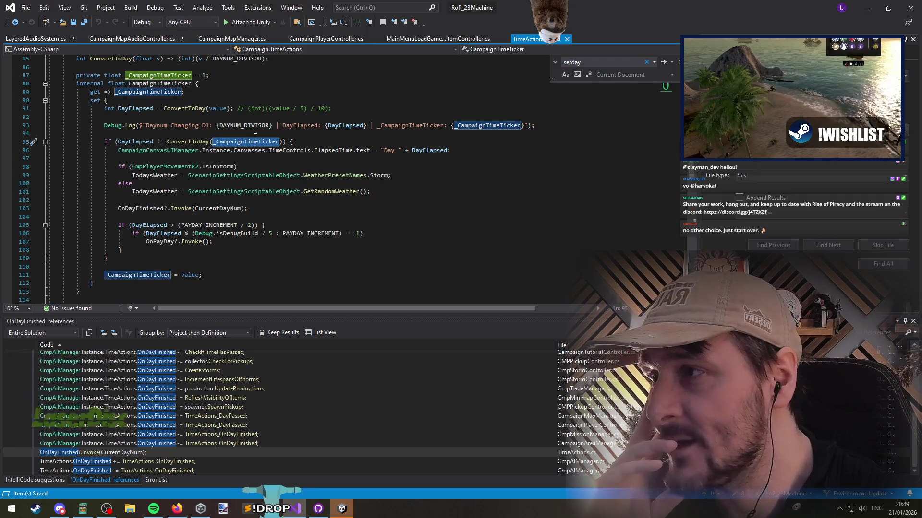
left_click(160, 84)
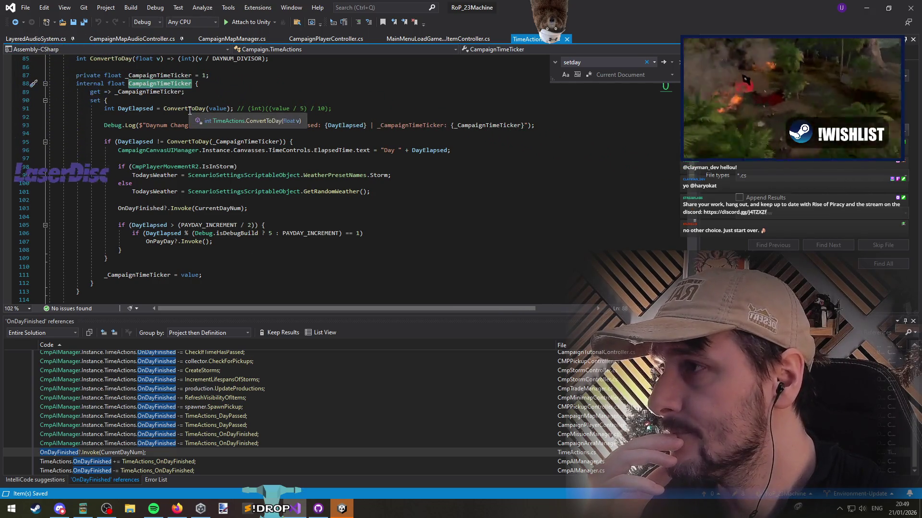
- Trace DayElapsed references and the elapsed-time label update, then return to Unity
left_click(135, 108)
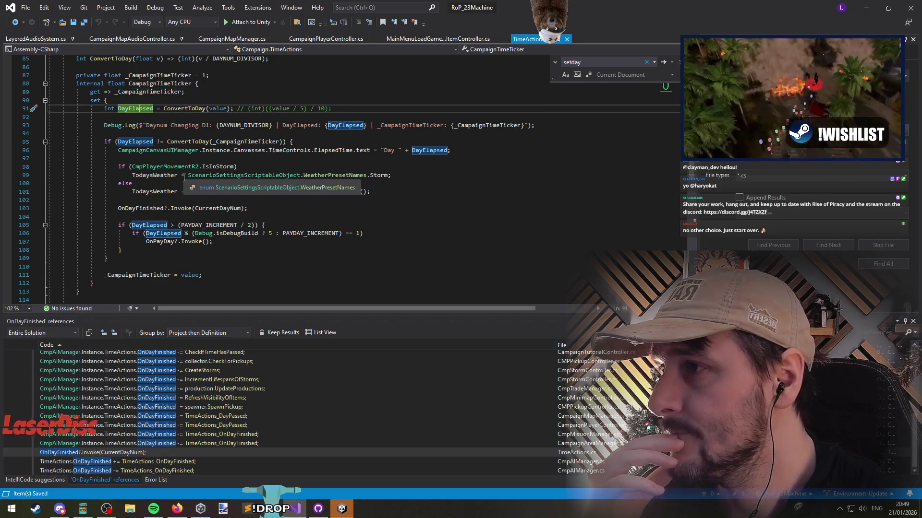
left_click(218, 108)
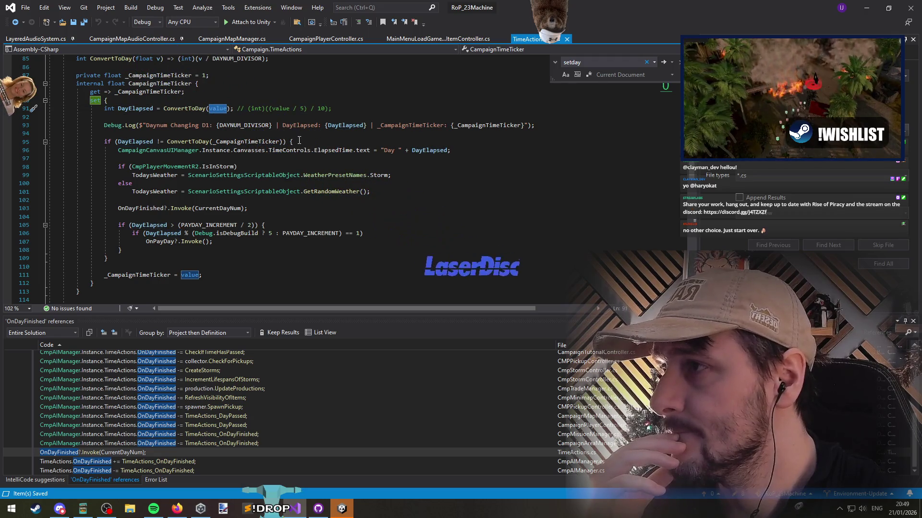
left_click(193, 109)
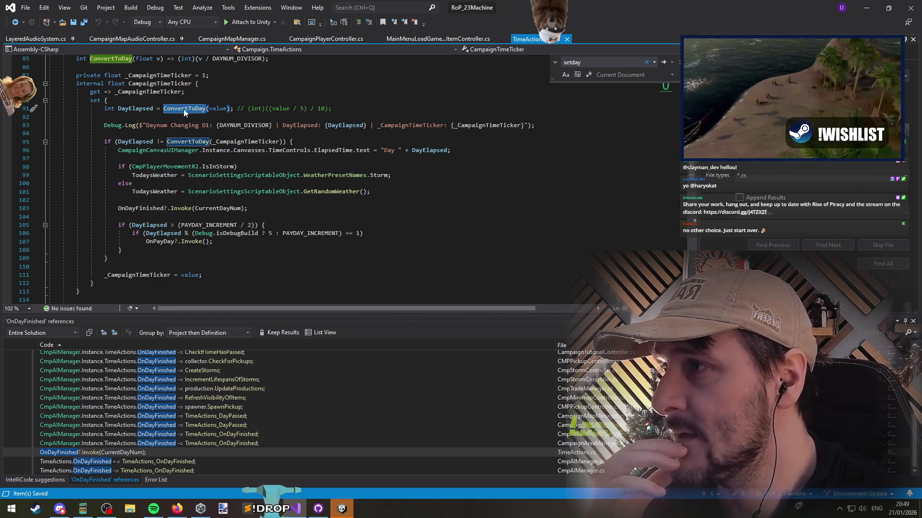
left_click(190, 142)
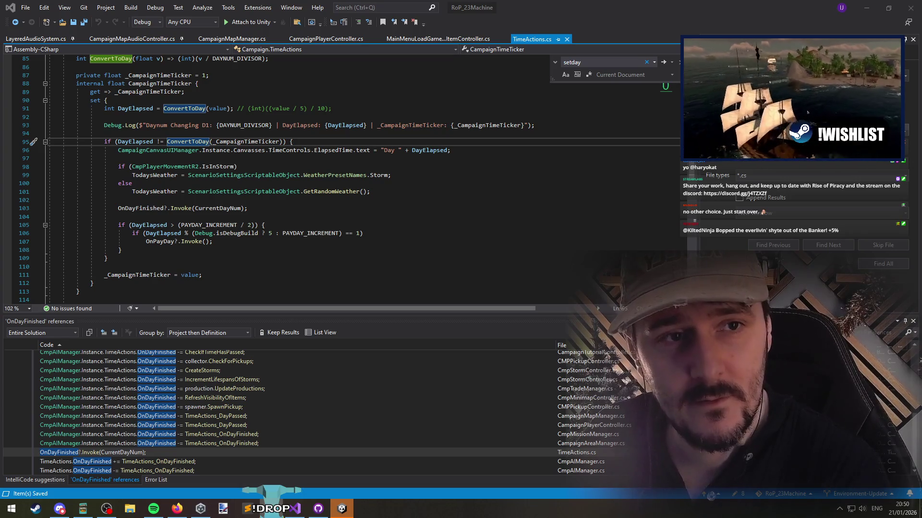
left_click(518, 152)
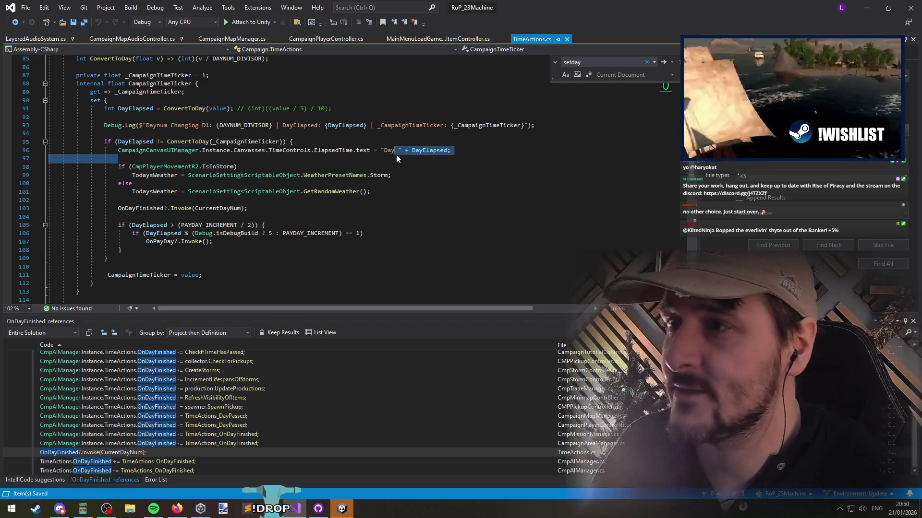
key("alt+Tab")
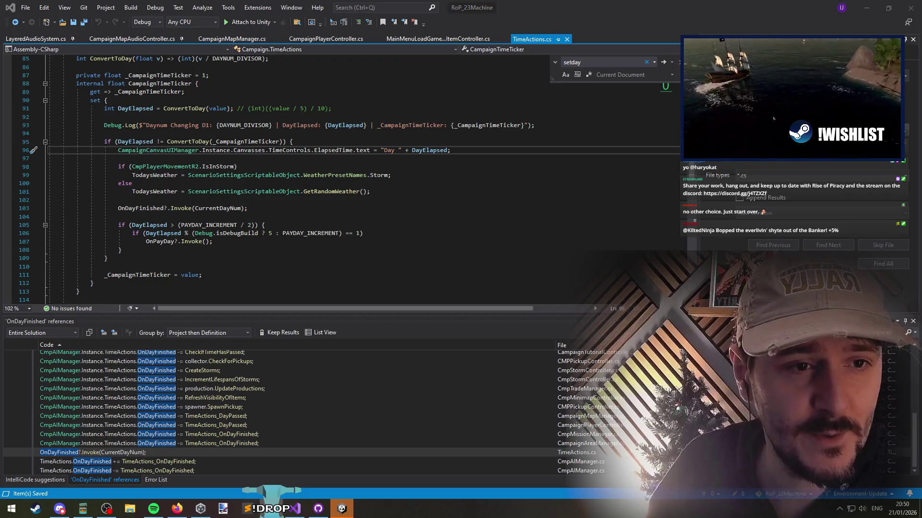
left_click(110, 133)
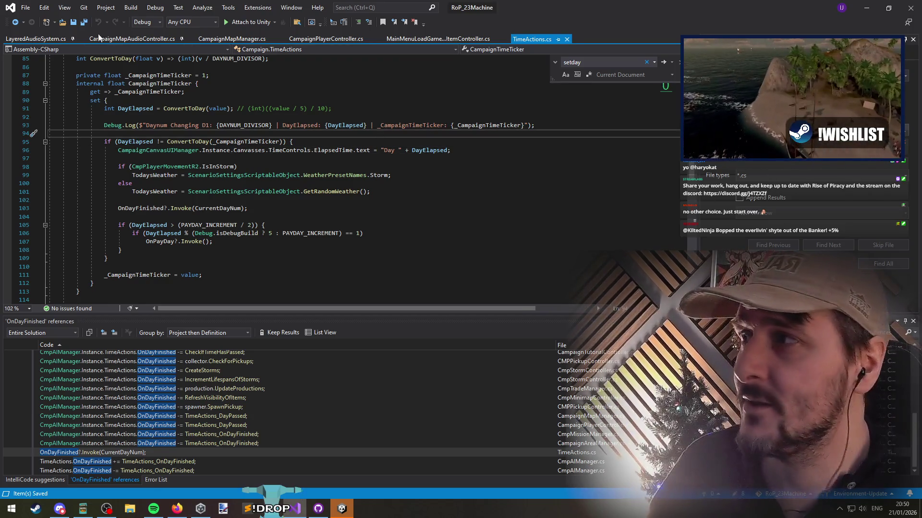
left_click(866, 8)
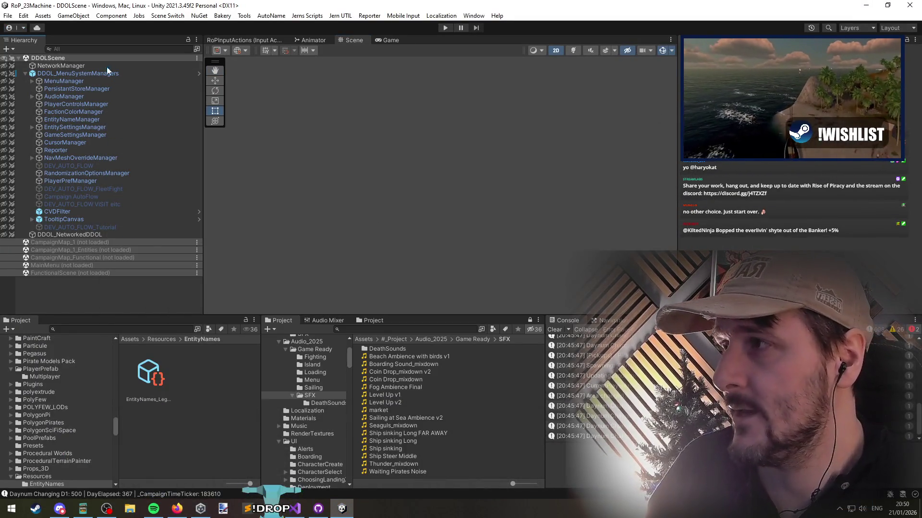
- Temporarily add the cIsland804 scene, inspect its spawn points, then remove it
left_click(25, 73)
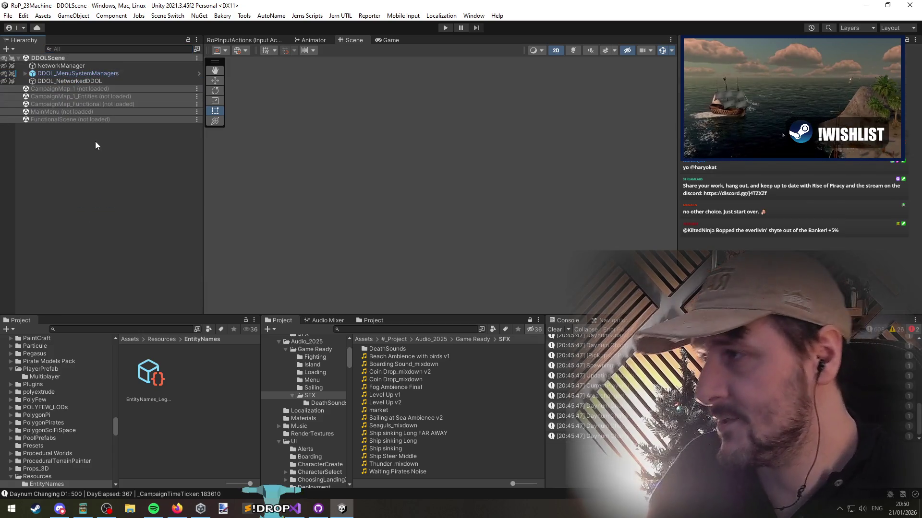
type("Bo4")
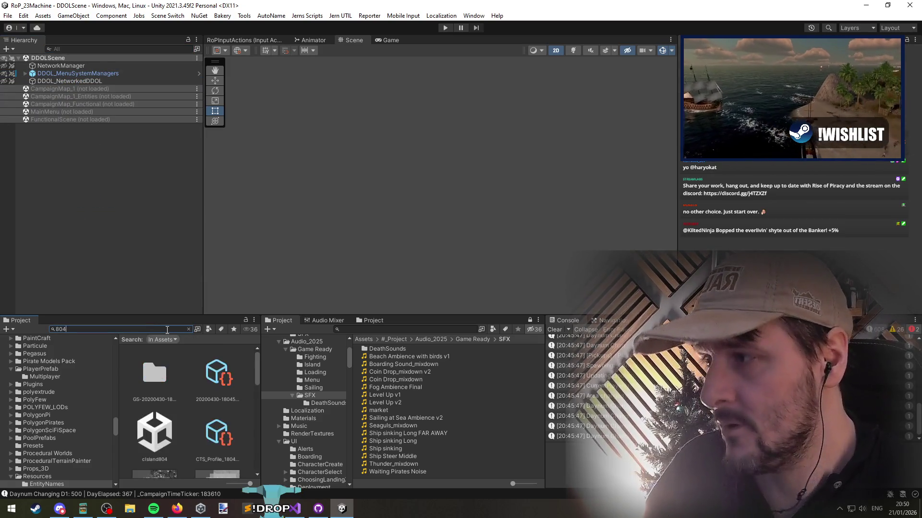
left_click_drag(164, 399, 107, 200)
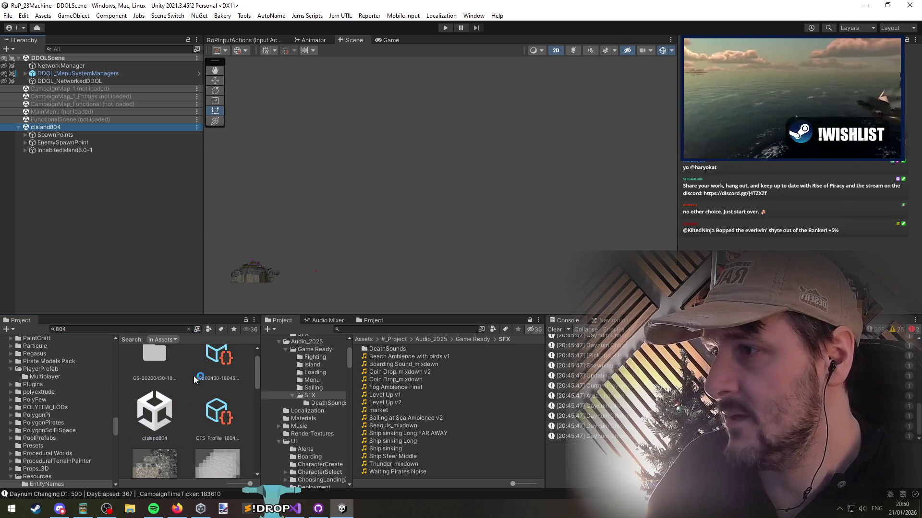
scroll(192, 415, "down", 3)
scroll(194, 422, "down", 1)
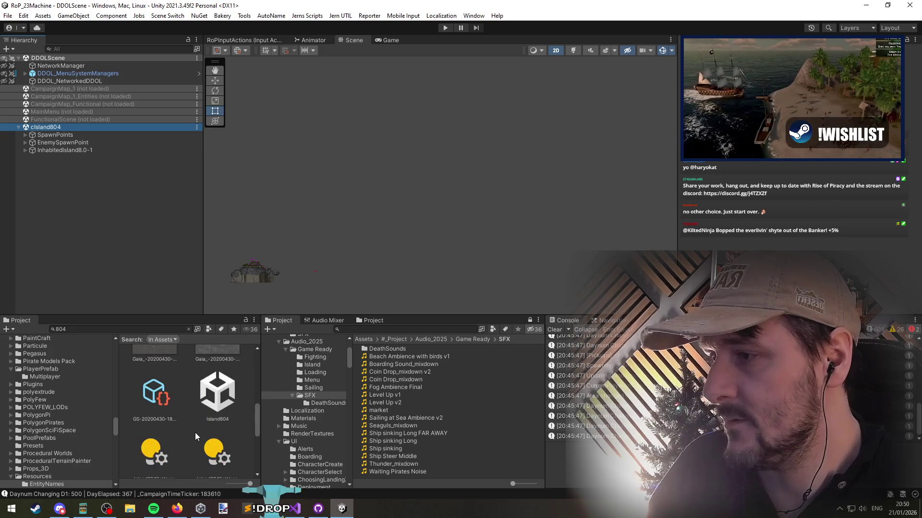
scroll(218, 395, "up", 3)
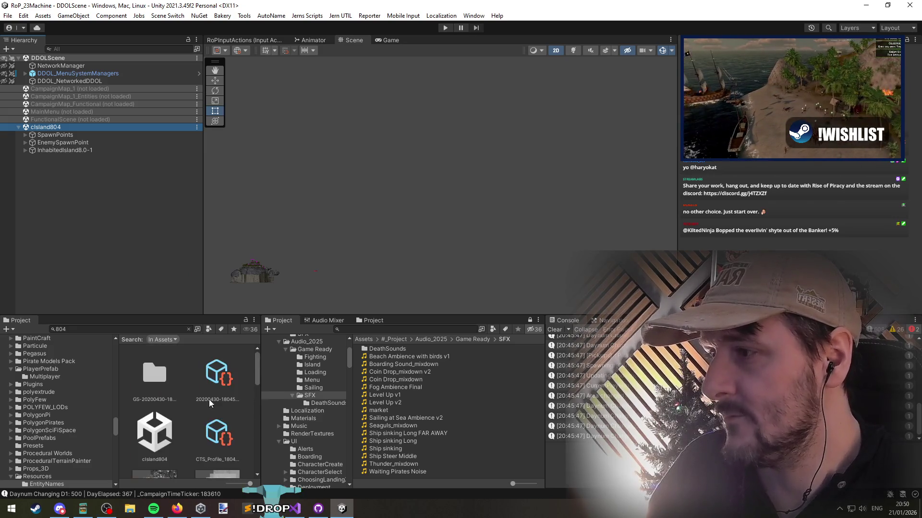
double_click(63, 142)
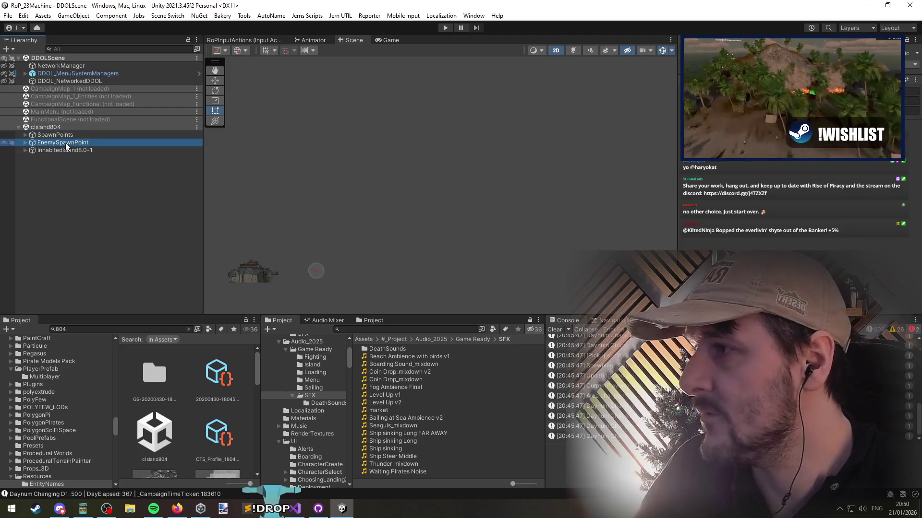
left_click(77, 150)
left_click(86, 136)
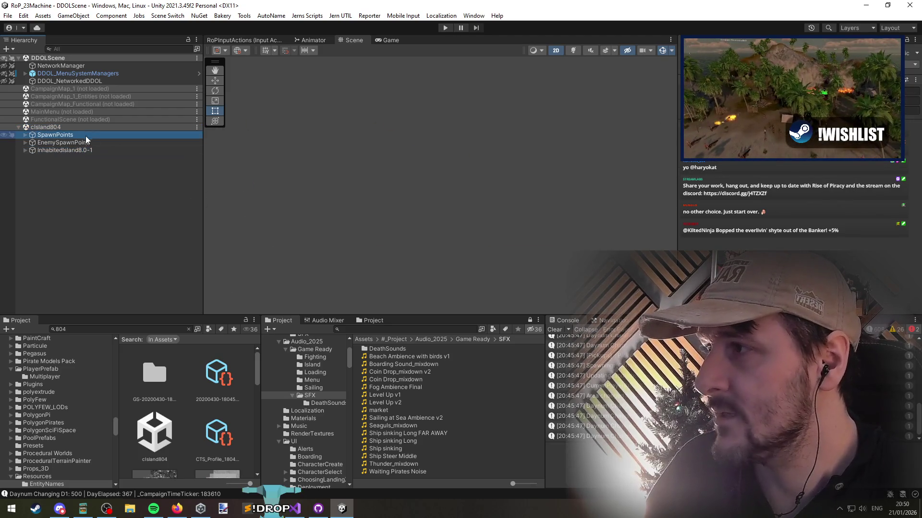
left_click(501, 214)
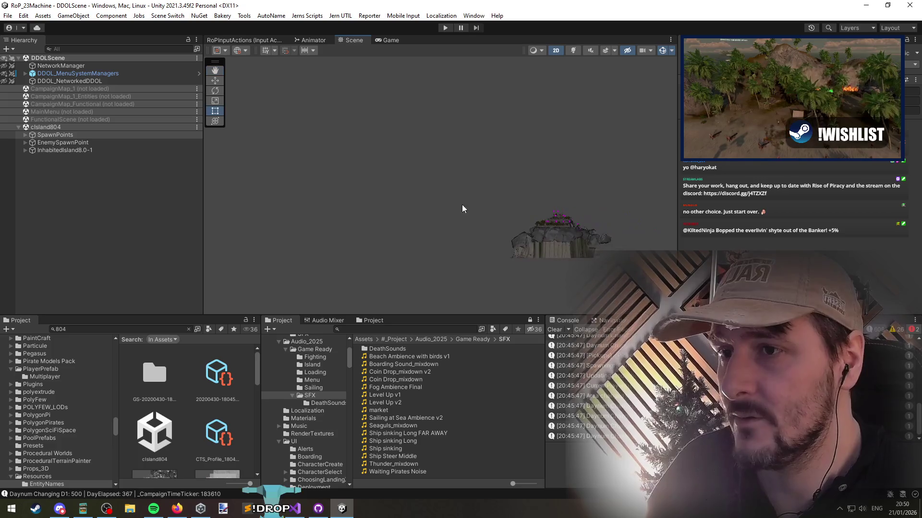
right_click(60, 127)
left_click(120, 194)
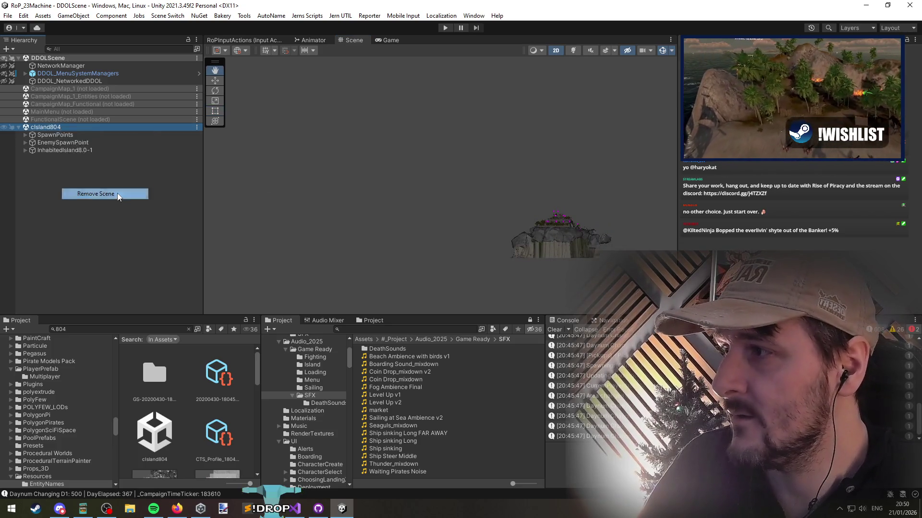
- Search scene assets for '804:s' and load Island804, framing InhabitedIsland8.0.4
scroll(202, 406, "down", 5)
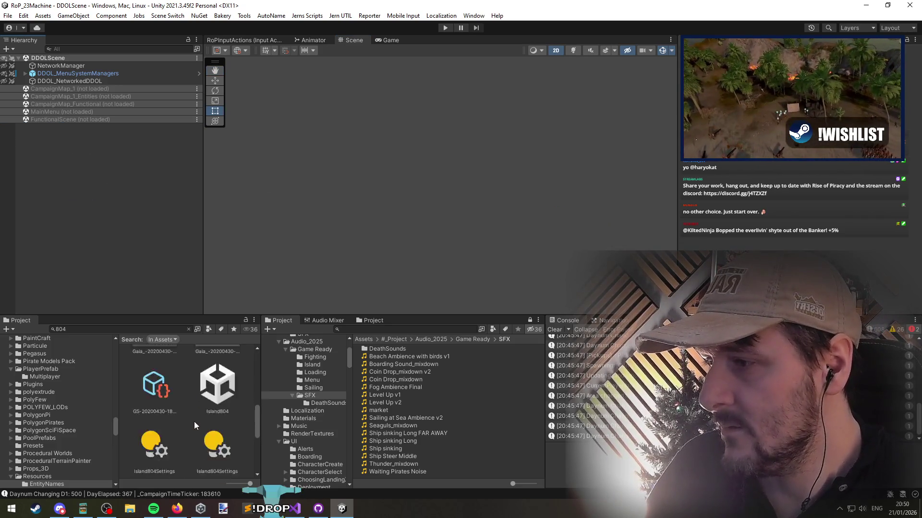
left_click(136, 330)
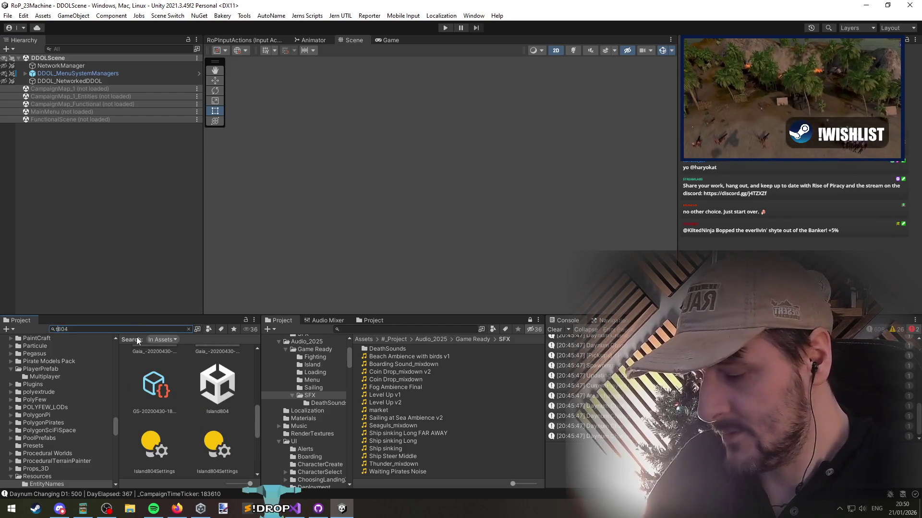
type(":scene")
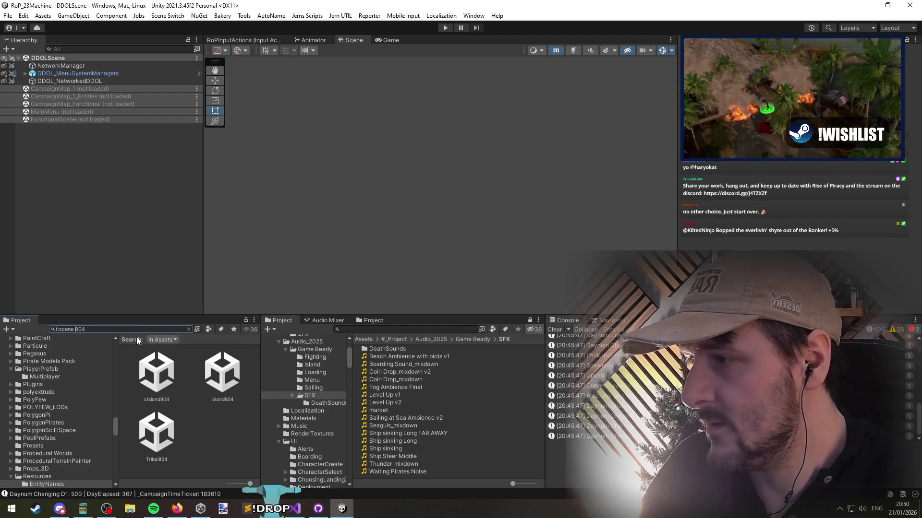
left_click(162, 289)
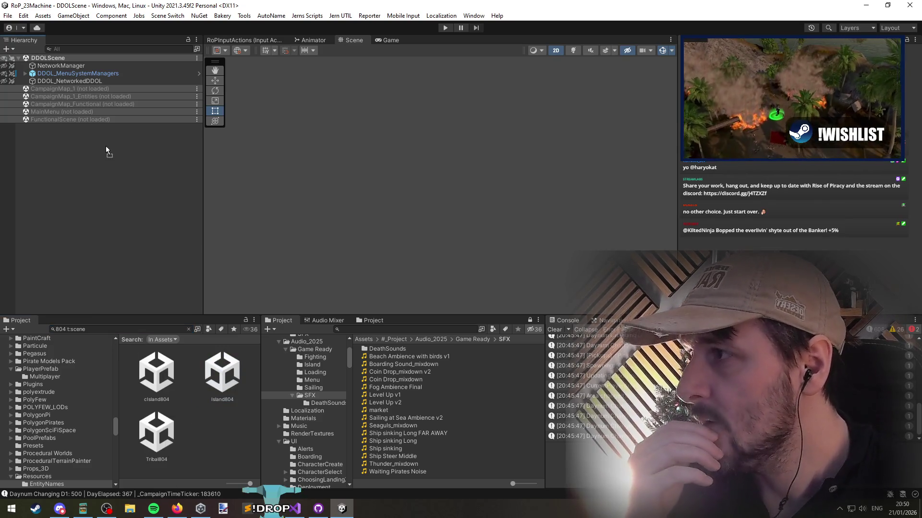
left_click_drag(106, 147, 106, 147)
double_click(85, 135)
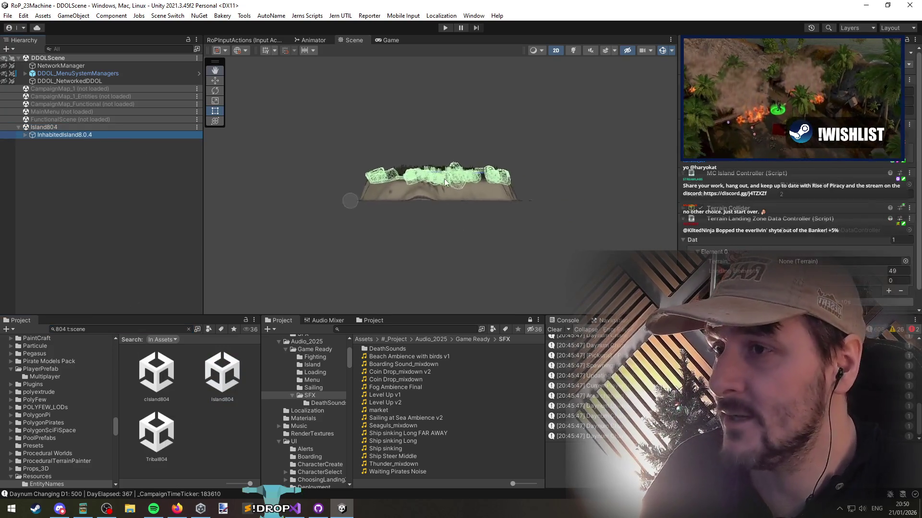
- Inspect InhabitedIsland8.0.4 in 3D perspective, expanding its children and orbiting around it
left_click_drag(444, 179, 474, 198)
left_click(555, 49)
left_click(51, 135)
key("Right")
key("Right")
key("Right")
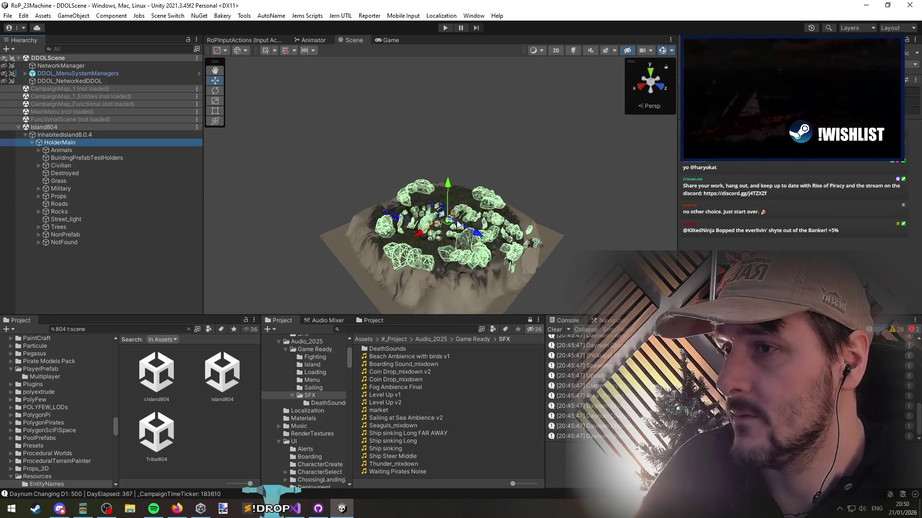
scroll(291, 255, "up", 5)
scroll(290, 255, "up", 3)
mouse_move(412, 254)
left_mouse_down()
mouse_move(394, 186)
mouse_move(483, 207)
mouse_move(500, 200)
mouse_move(532, 216)
mouse_move(590, 207)
left_mouse_up()
scroll(500, 200, "up", 6)
left_click(91, 275)
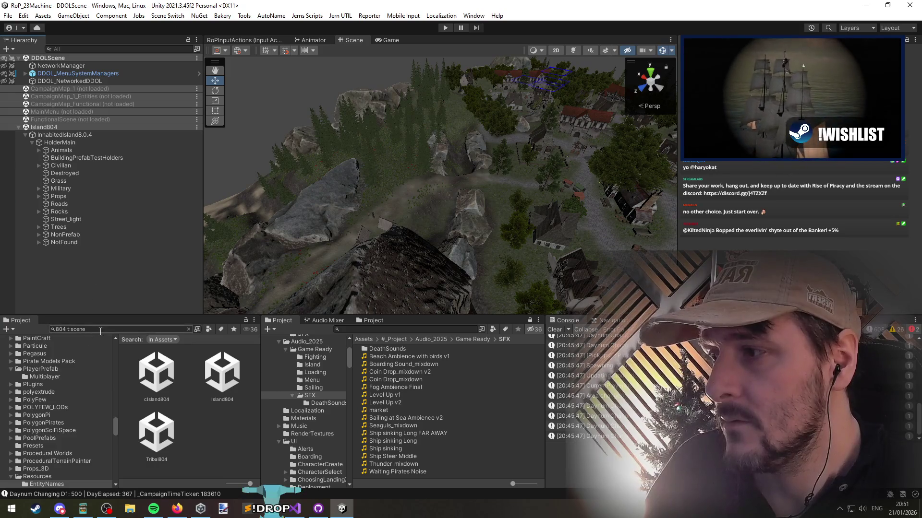
- Open the Tribal804 scene and inspect a street light and its Sphere child
left_click(163, 446)
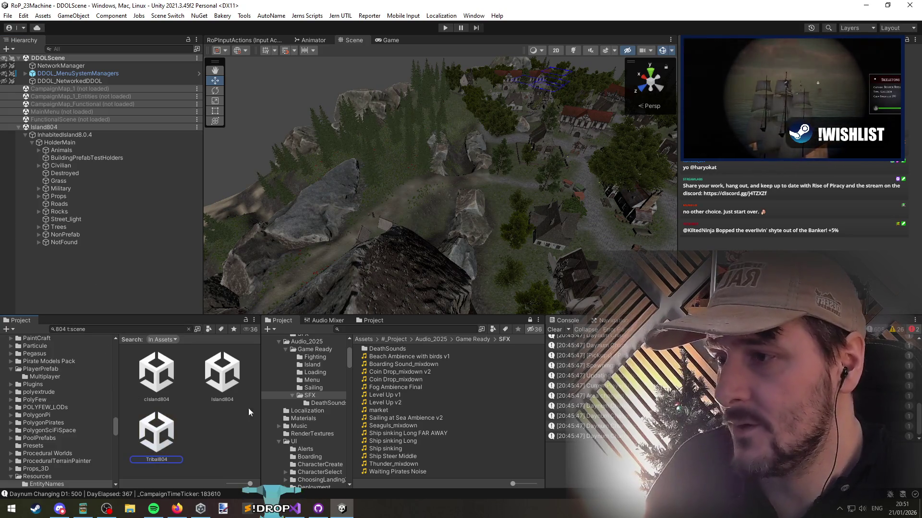
left_click(203, 435)
double_click(156, 432)
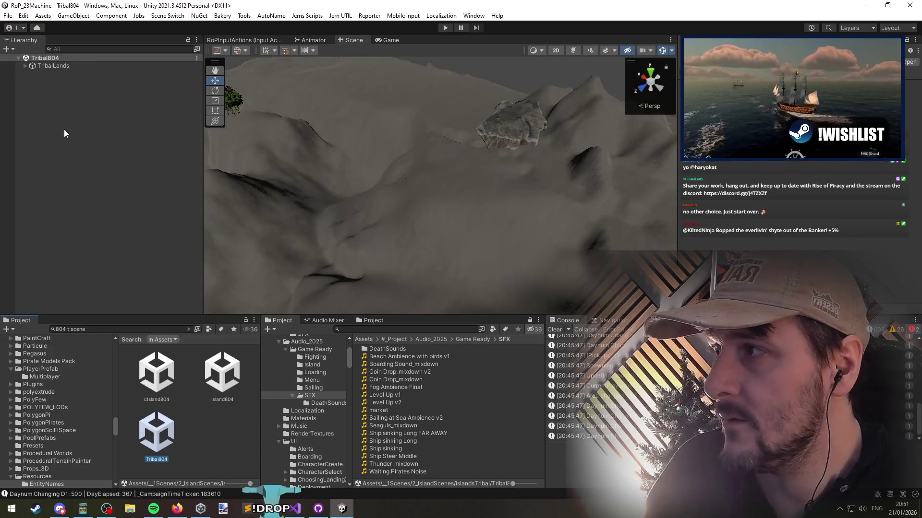
left_click_drag(410, 117, 249, 105)
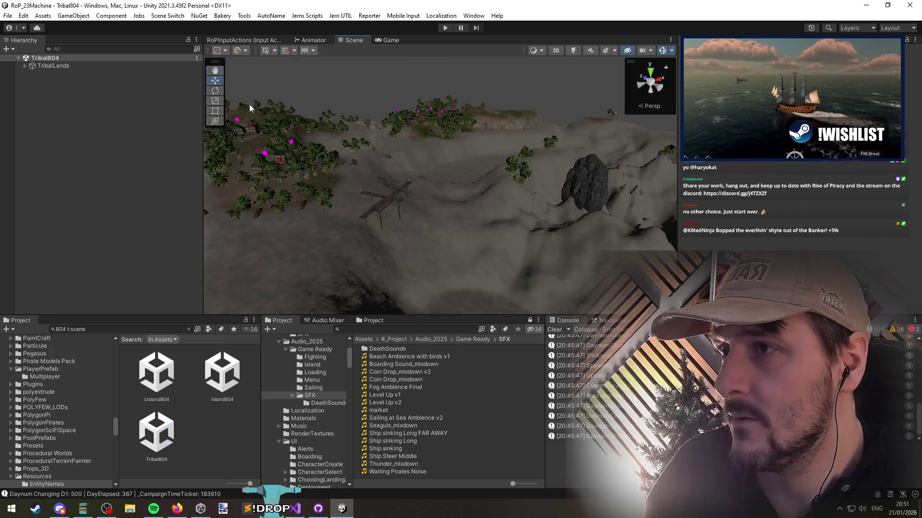
left_click(293, 144)
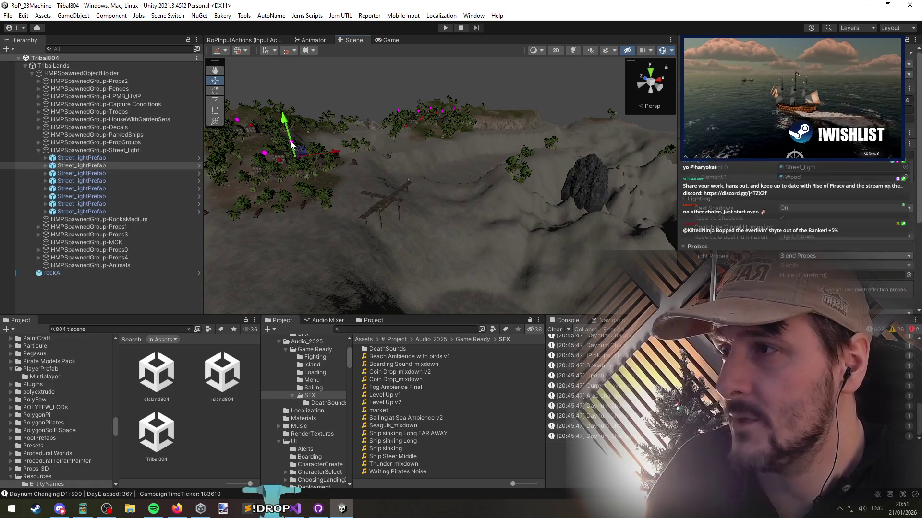
key("Right")
left_click(183, 180)
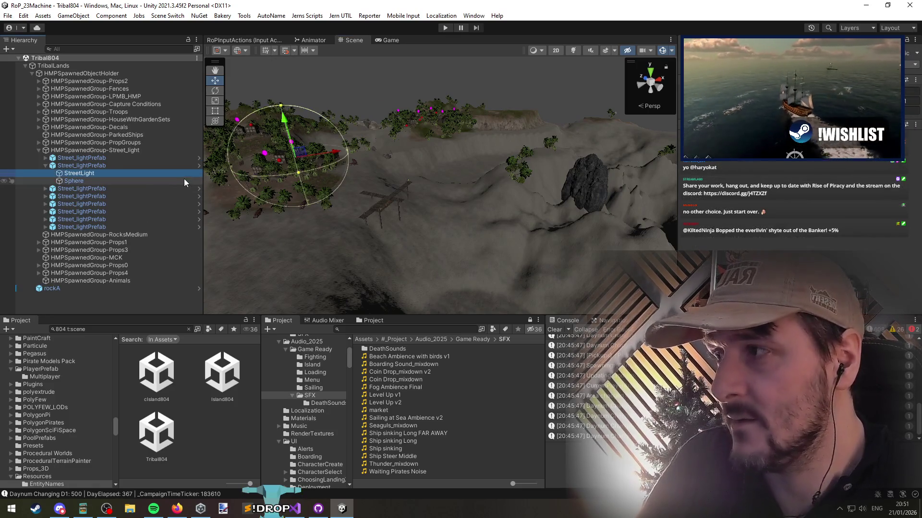
key("Left")
key("Left")
key("Left")
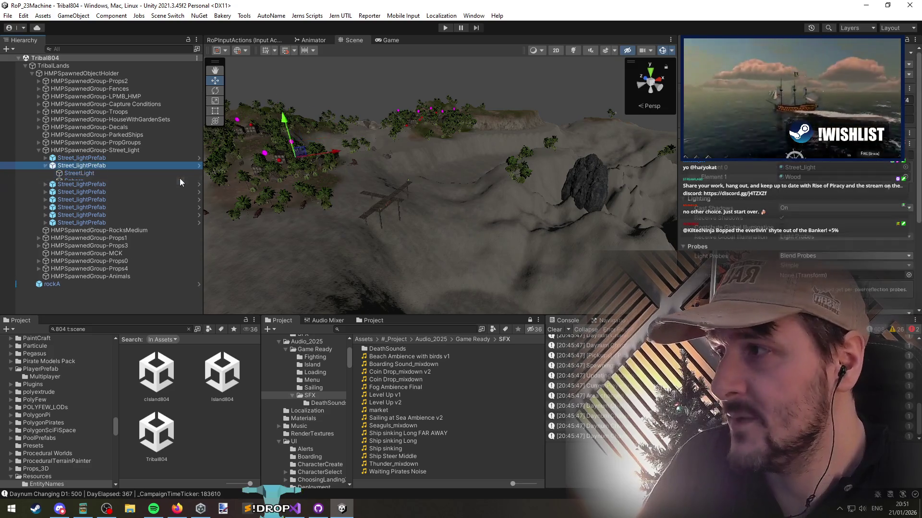
key("Left")
key("Left")
key("Left")
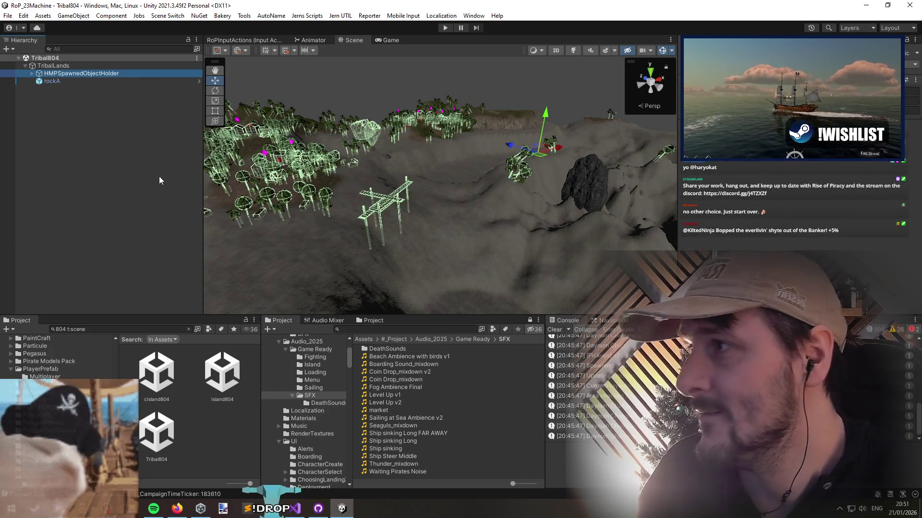
- Search assets for 'scenarios' and browse the ScenarioSetups and ScenarioSprites folders
left_click(158, 331)
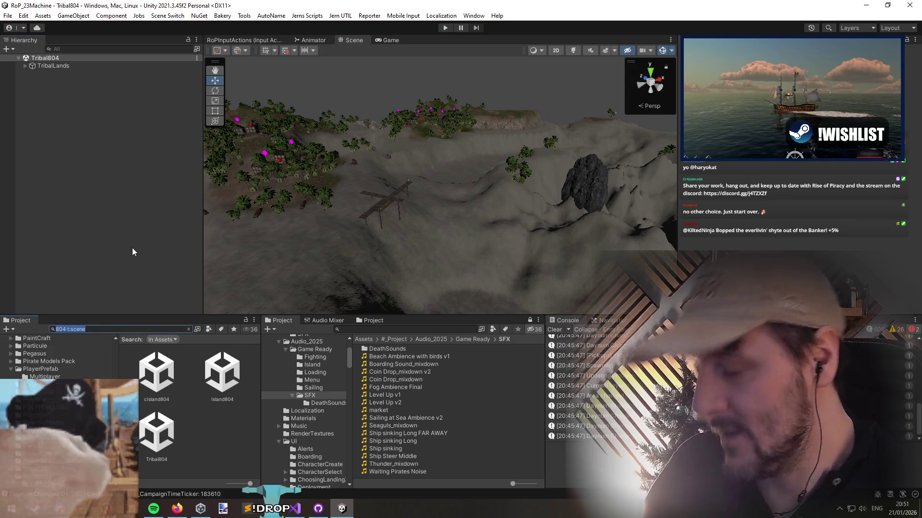
type("t:")
key("BackSpace")
key("BackSpace")
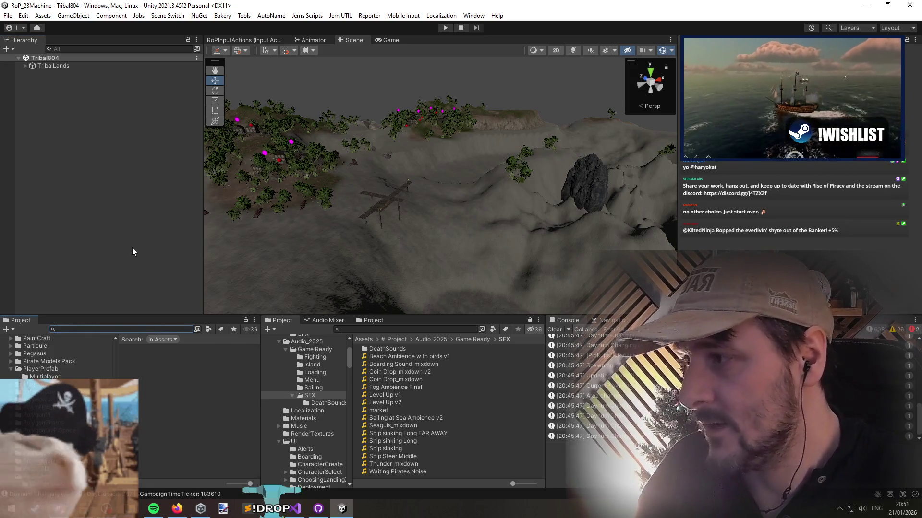
type("scenarios")
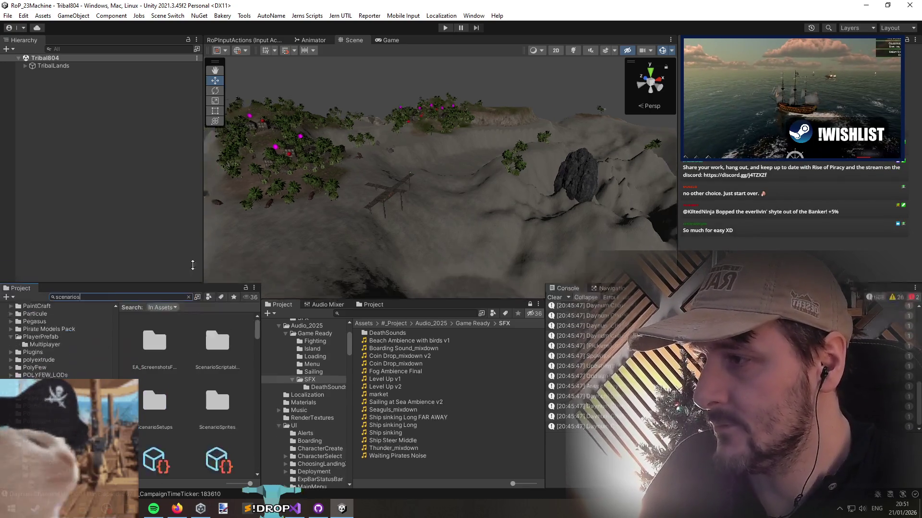
left_click_drag(158, 315, 159, 231)
left_click(161, 324)
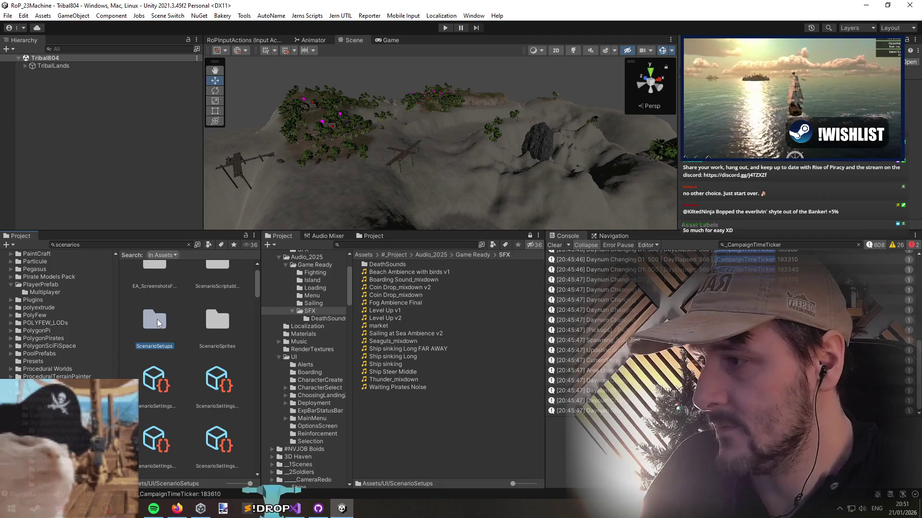
double_click(161, 325)
double_click(160, 264)
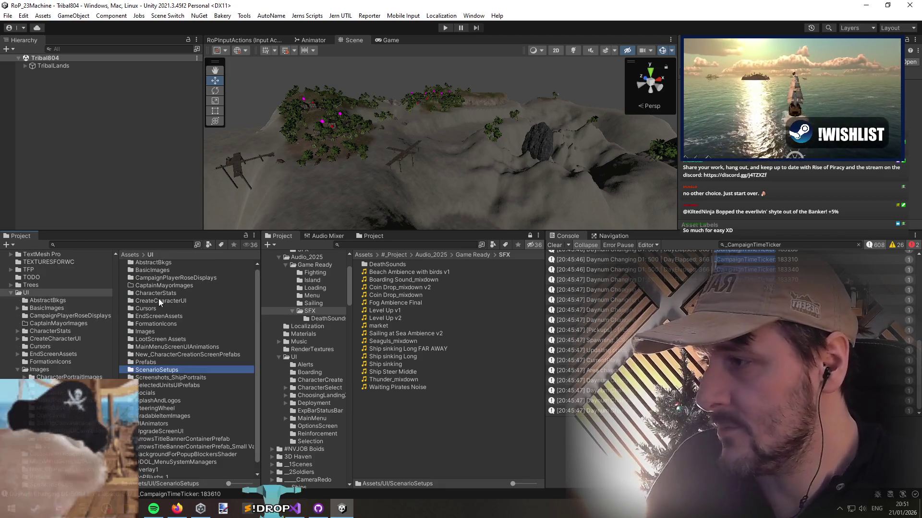
- Navigate ScriptableObjects > ScenarioScriptables > Active > Demo and view ScenarioSettings_W3EITC
left_click(130, 246)
type("t: sc")
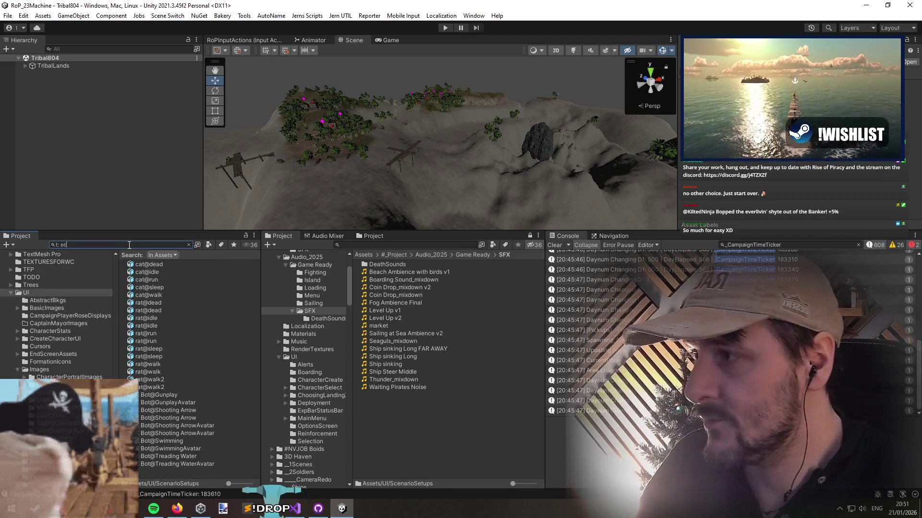
type("enario")
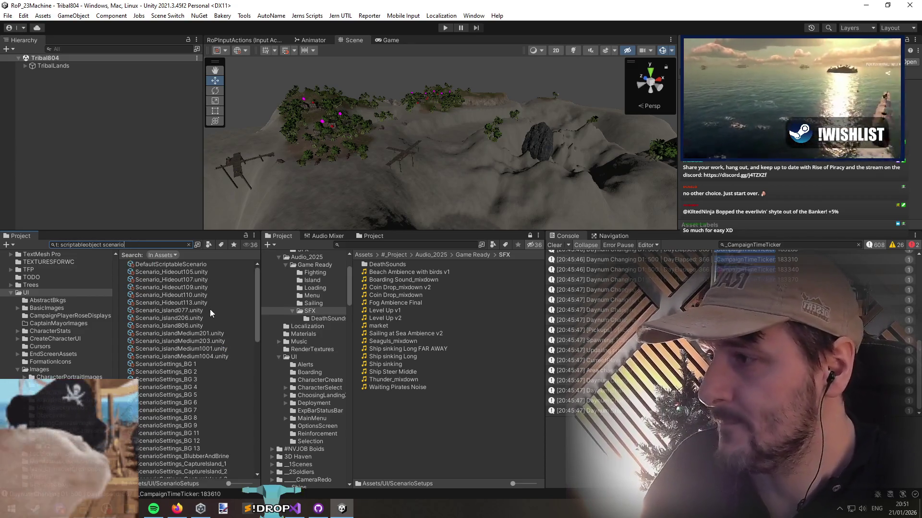
left_click(173, 273)
left_click(188, 245)
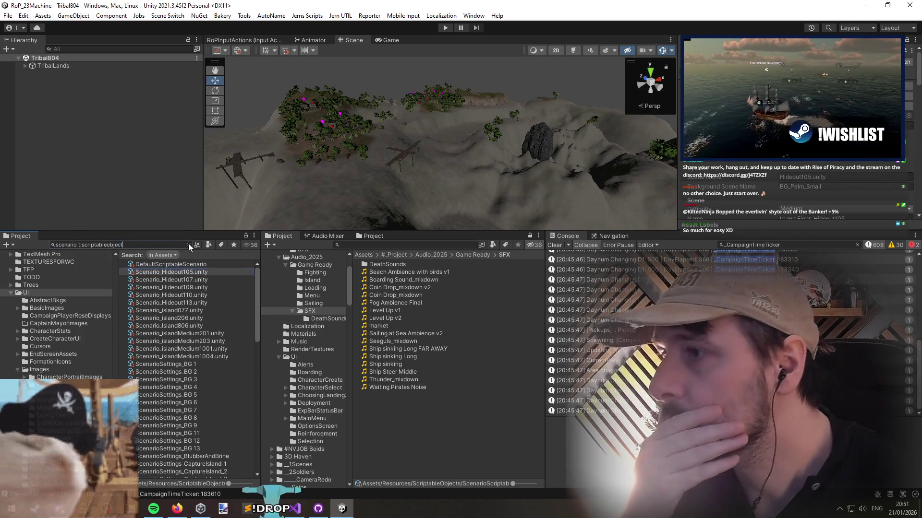
left_click(219, 255)
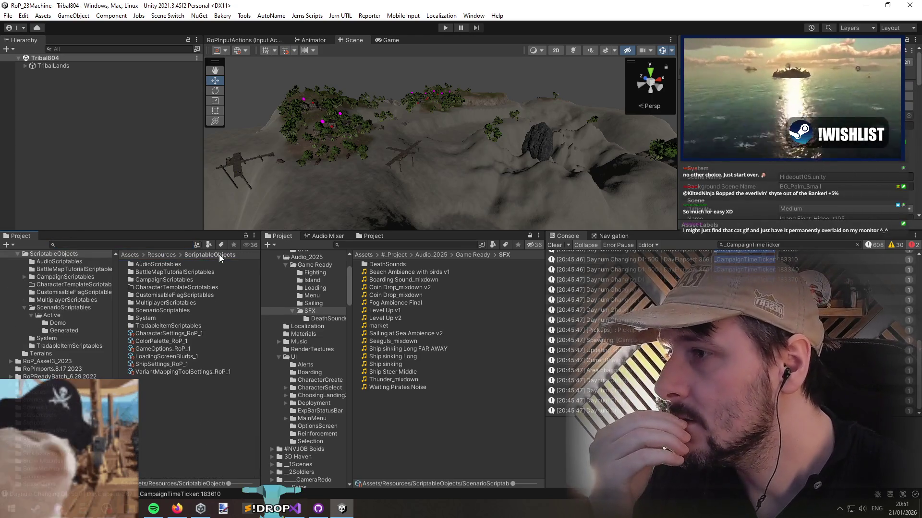
double_click(169, 311)
double_click(159, 264)
double_click(157, 264)
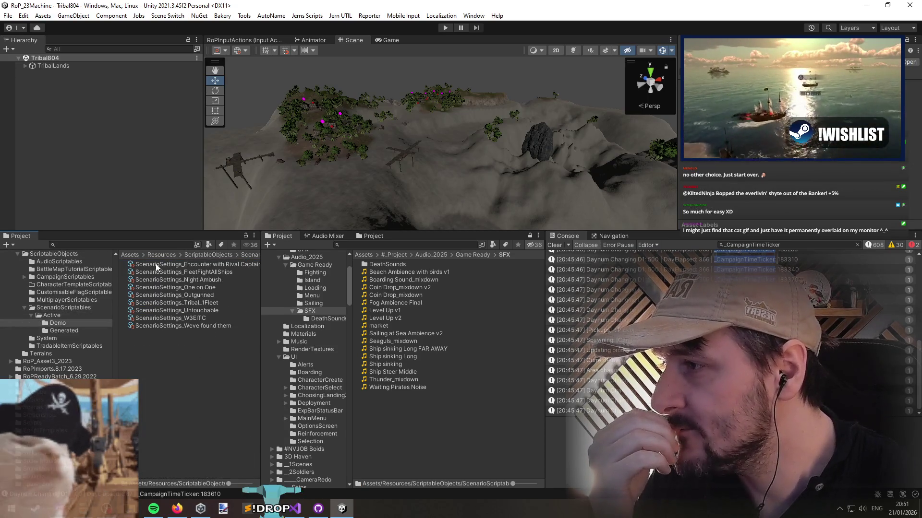
left_click(186, 319)
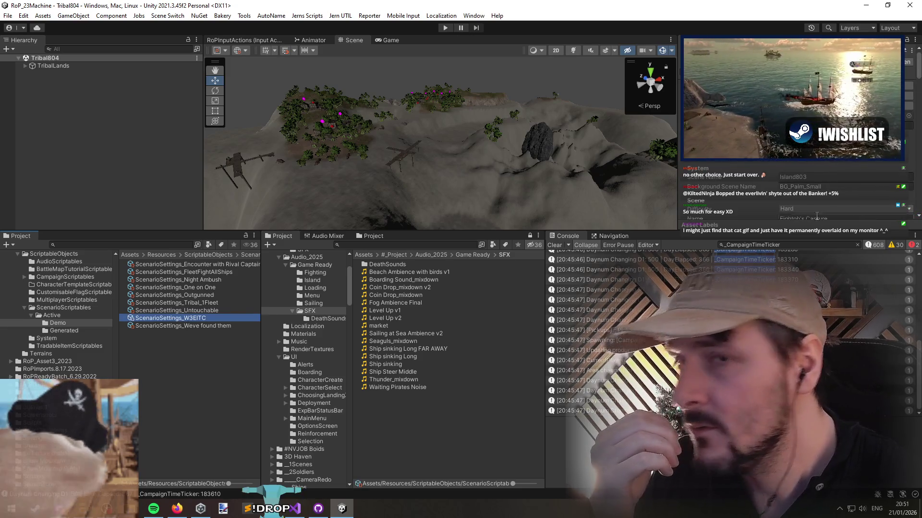
- Resize the scene view and asset panels and locate the Island803 scene asset
left_click_drag(656, 230, 656, 369)
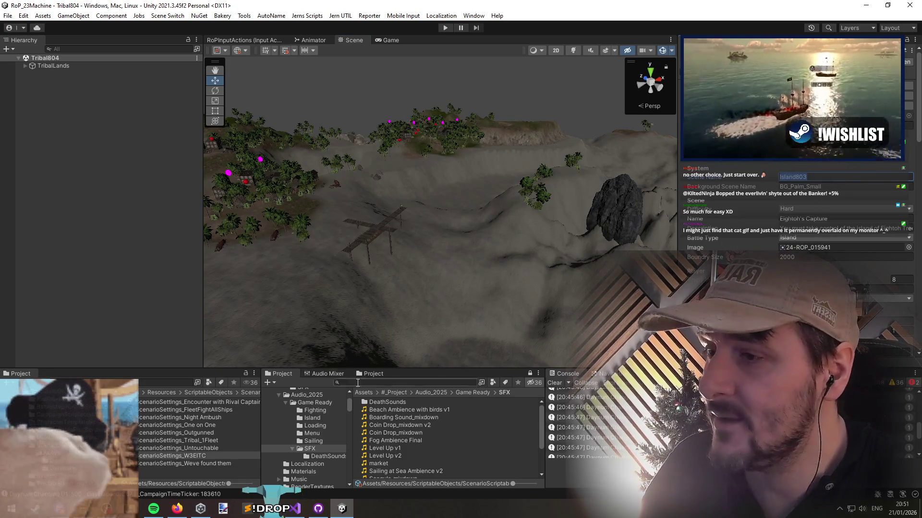
left_click_drag(384, 368, 449, 229)
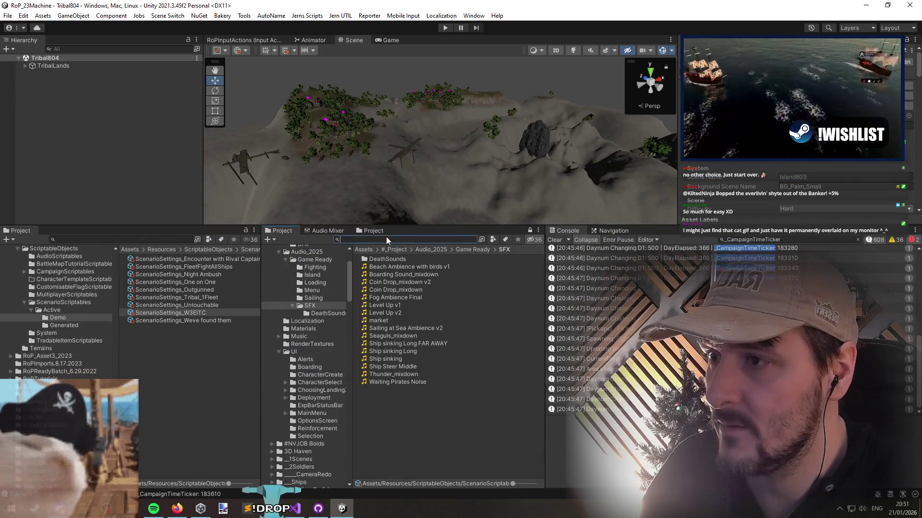
left_click(399, 267)
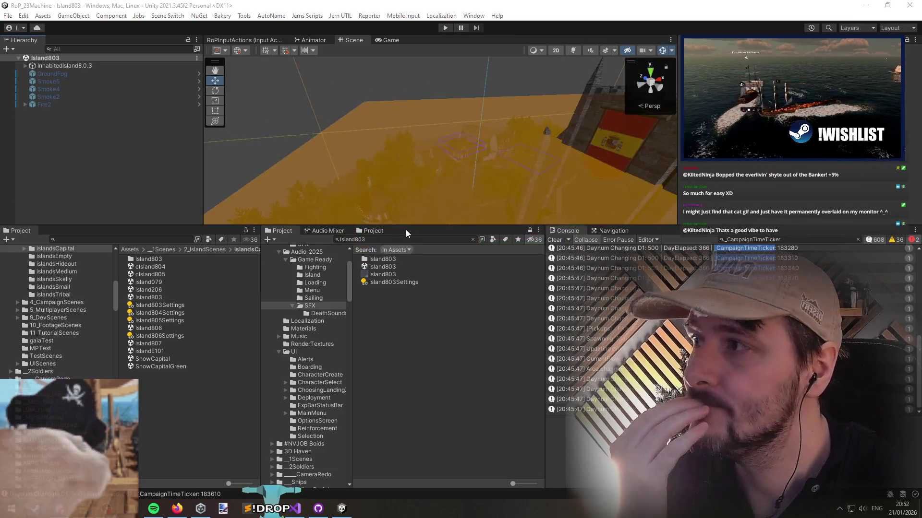
- Select the barracks tower and expand Appearance down to the KB3D_TIS_BldgMD_B (2) mesh
mouse_move(556, 236)
left_mouse_down()
mouse_move(495, 234)
mouse_move(494, 166)
mouse_move(499, 203)
mouse_move(524, 213)
mouse_move(475, 212)
mouse_move(508, 245)
mouse_move(483, 254)
left_mouse_up()
left_click(483, 251)
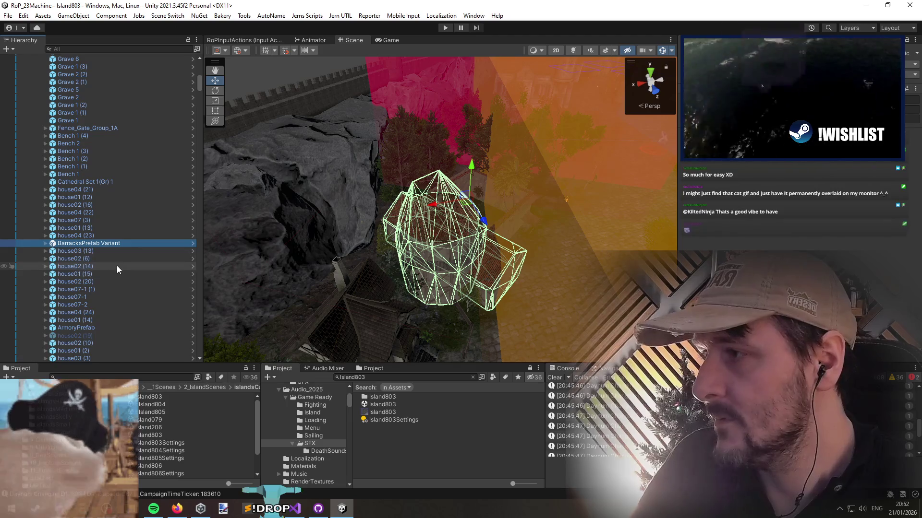
key("Right")
key("Down")
key("Right")
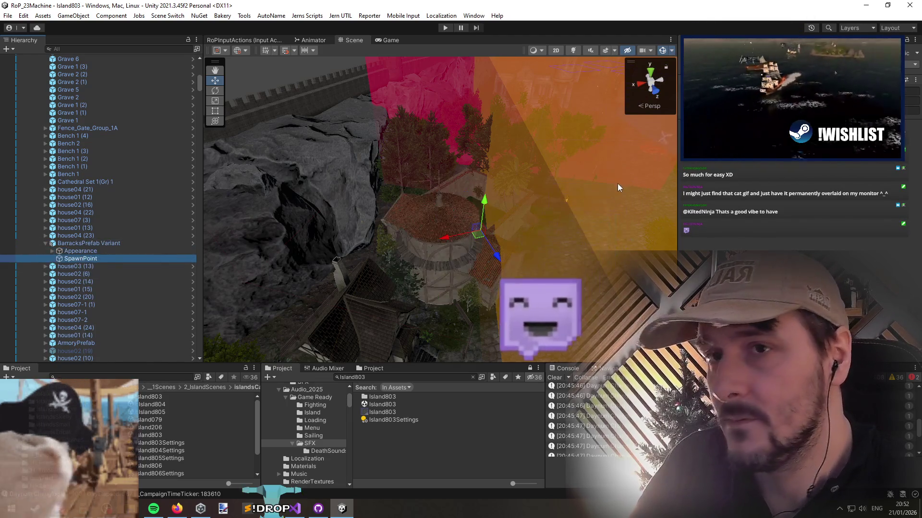
key("Down")
key("Right")
key("Down")
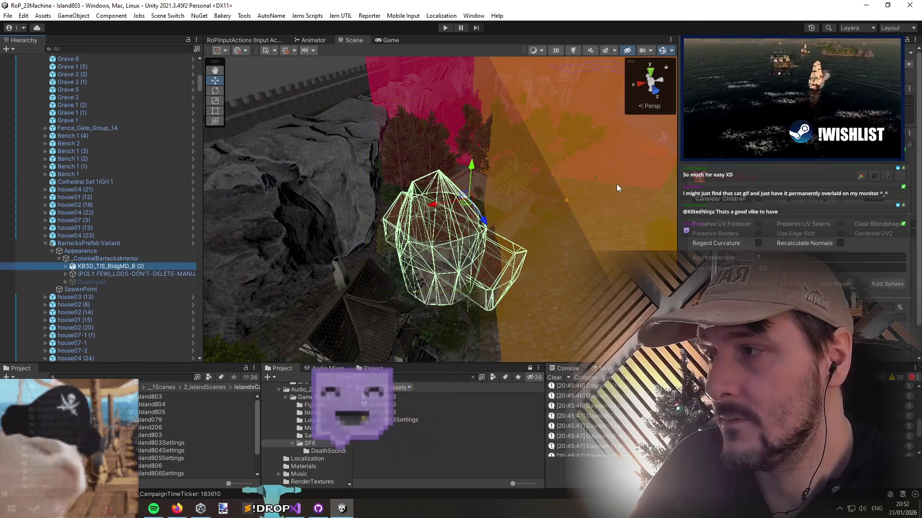
key("Down")
key("Up")
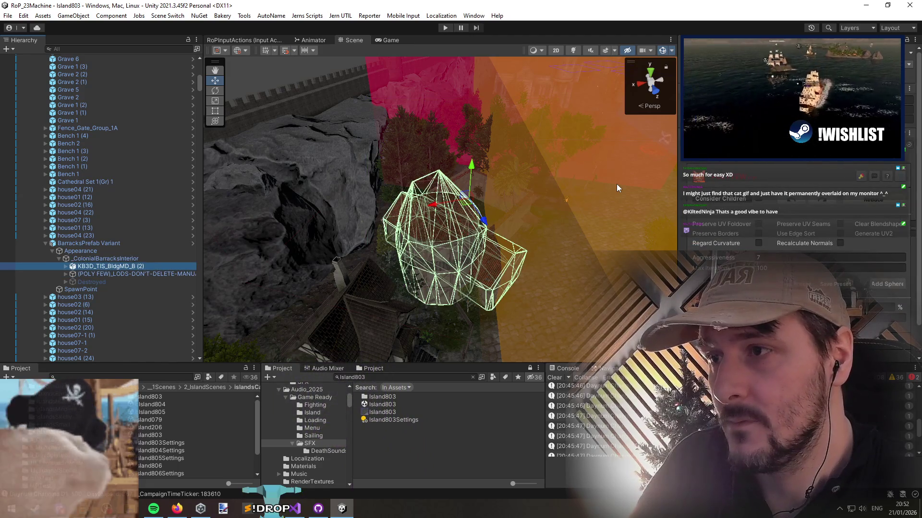
key("Left")
key("Left")
key("Left")
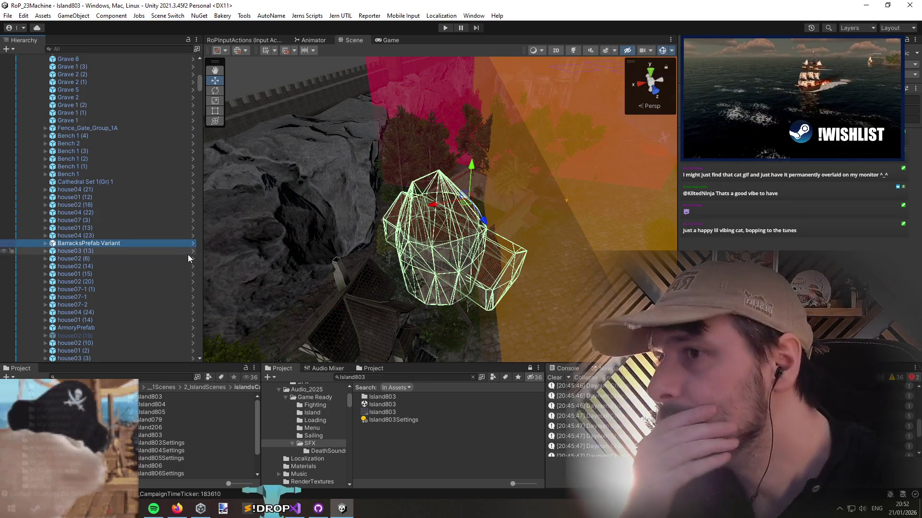
- Tilt the view over the town and open the barracks prefab in Prefab Mode
mouse_move(451, 223)
left_mouse_down()
mouse_move(469, 193)
mouse_move(467, 165)
mouse_move(381, 199)
mouse_move(96, 240)
mouse_move(54, 270)
mouse_move(287, 264)
left_mouse_up()
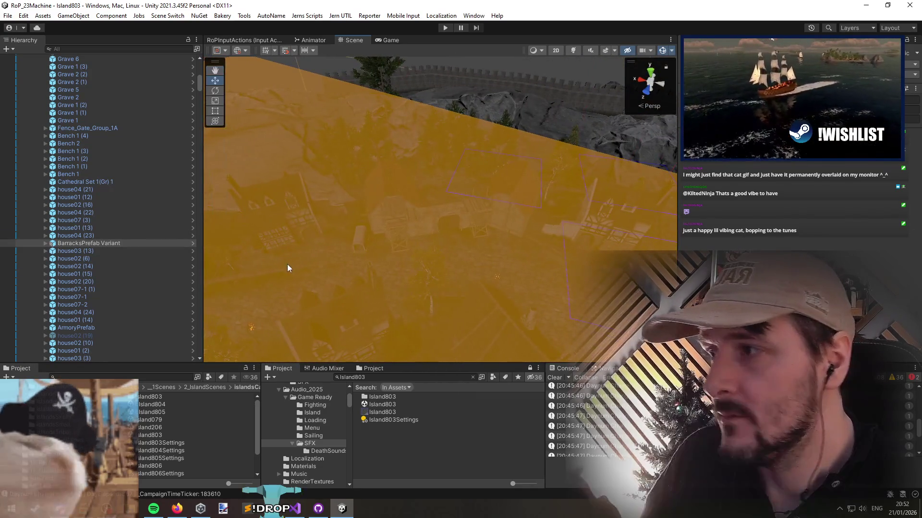
left_click(127, 244)
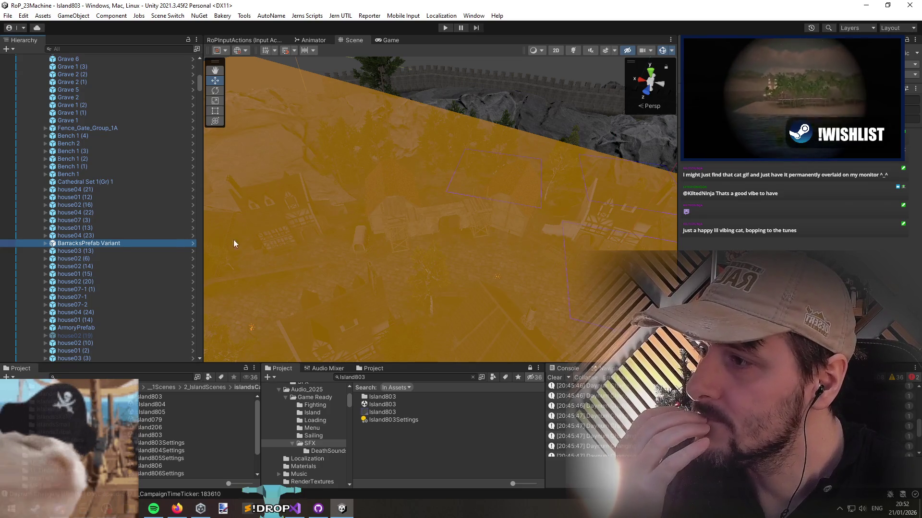
left_click(193, 243)
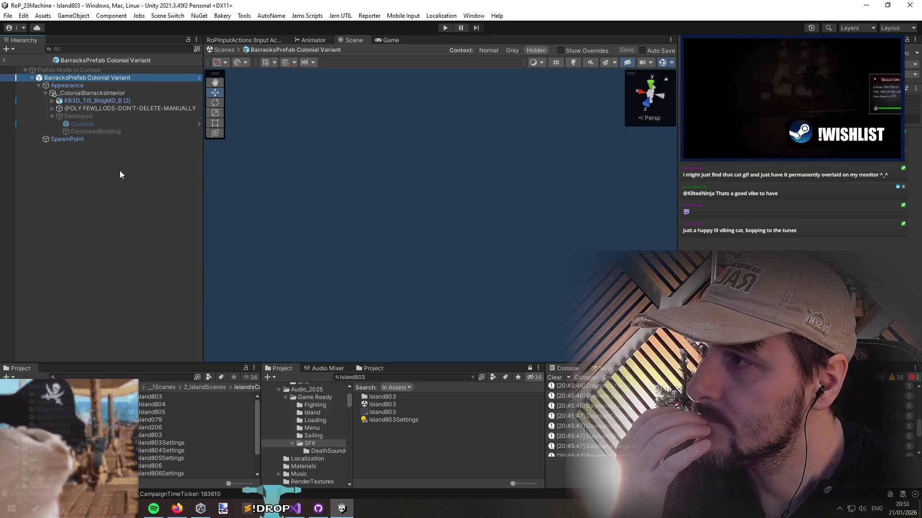
- Select _ColonialBarracksInterior and look through its POLY FEW LODs levels
left_click(102, 115)
left_click(102, 110)
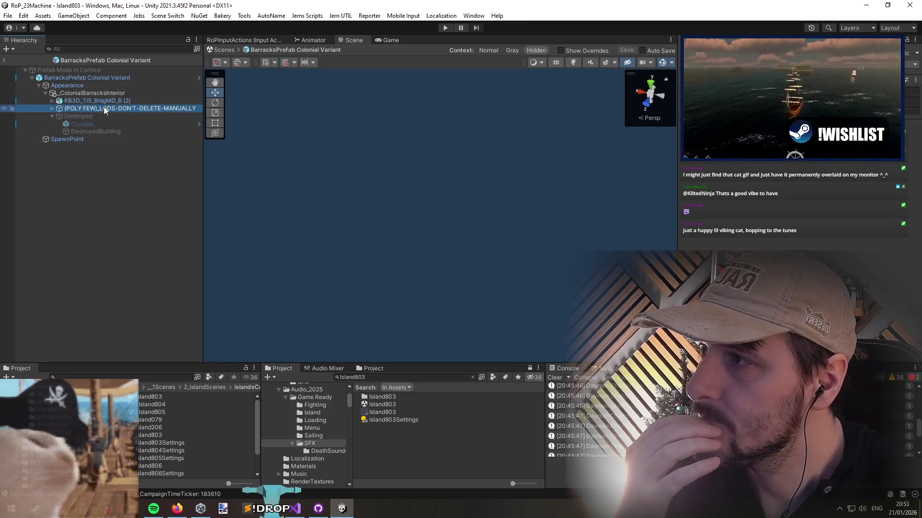
left_click(99, 101)
key("Up")
left_click(102, 108)
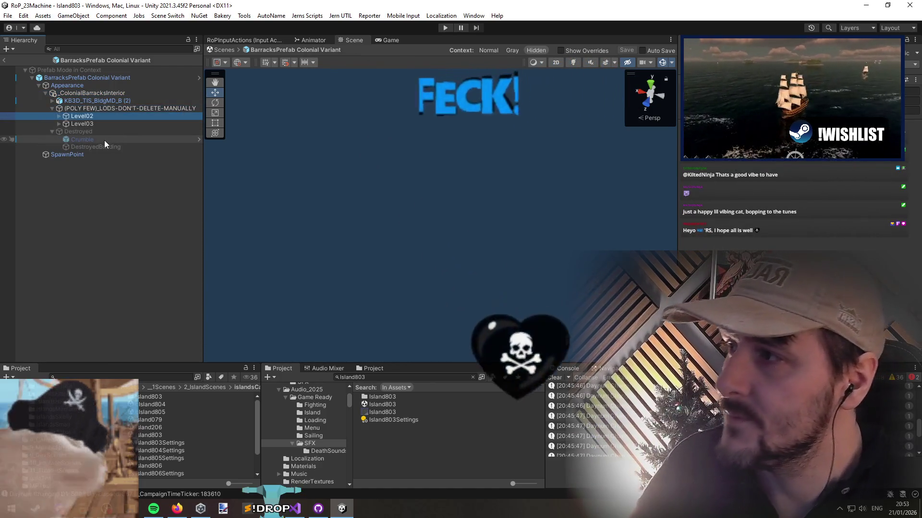
key("Left")
key("Left")
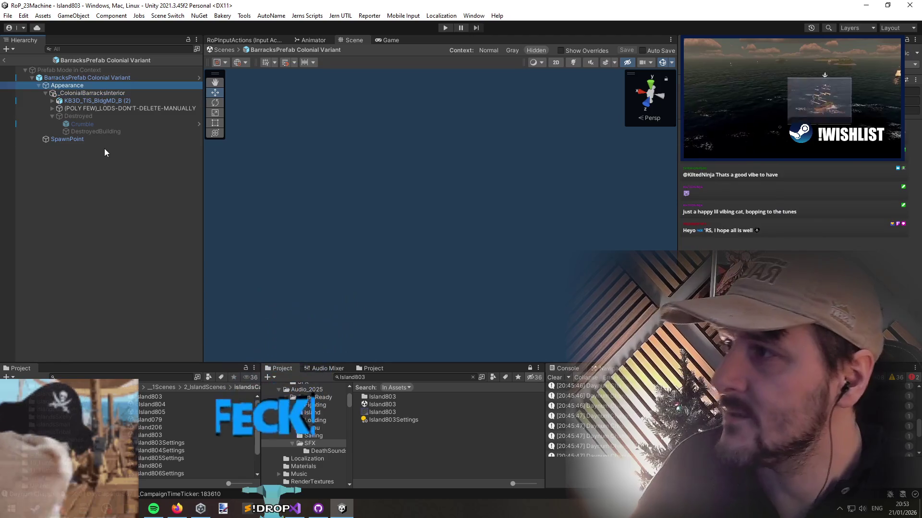
- Expand the LOD Group, preview the interior at lower LODs, and exit Prefab Mode
scroll(730, 176, "down", 5)
scroll(730, 176, "down", 5)
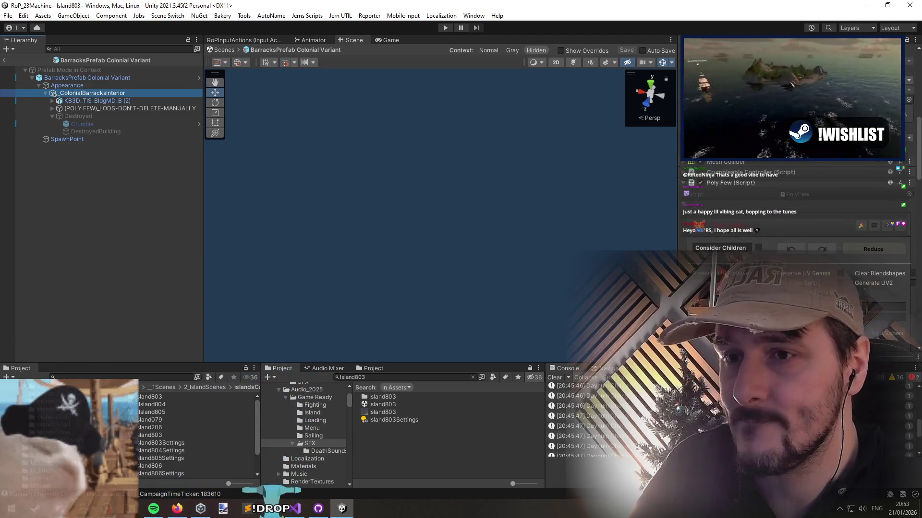
left_click(723, 183)
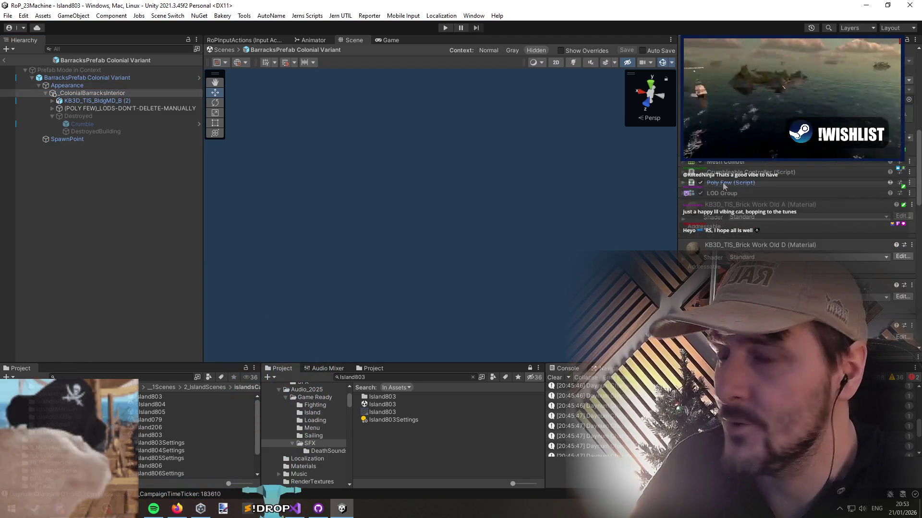
left_click(723, 193)
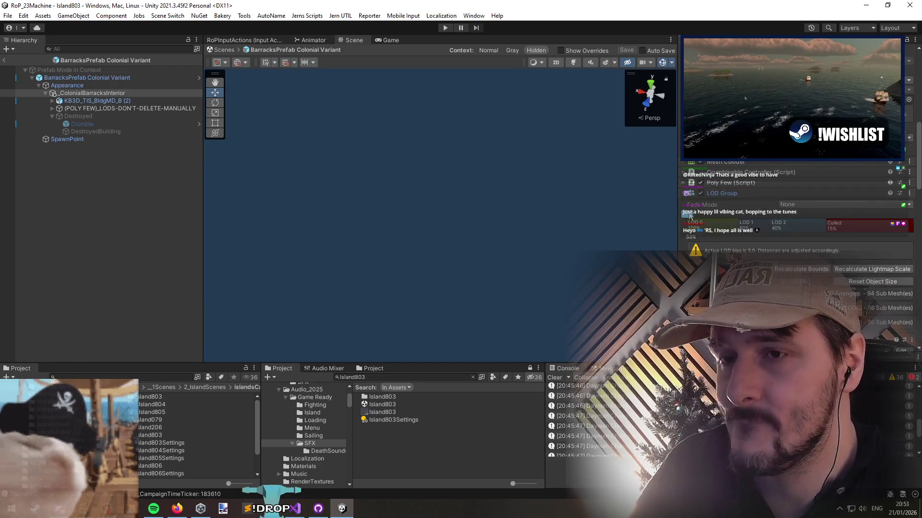
mouse_move(689, 214)
left_mouse_down()
mouse_move(759, 212)
mouse_move(815, 225)
mouse_move(742, 224)
mouse_move(811, 226)
mouse_move(752, 232)
mouse_move(860, 232)
mouse_move(687, 231)
left_mouse_up()
left_click(4, 60)
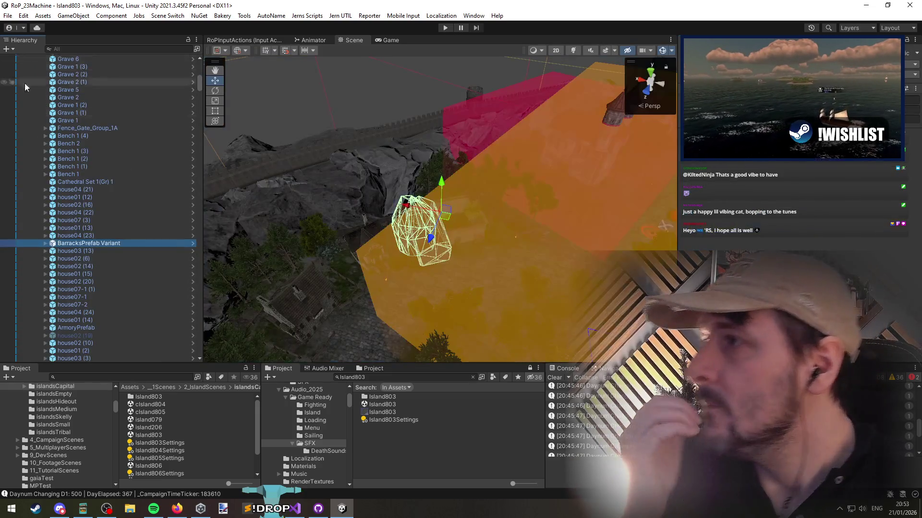
- Frame the barracks, open ArmoryPrefab in Prefab Mode and select its building model
key("f")
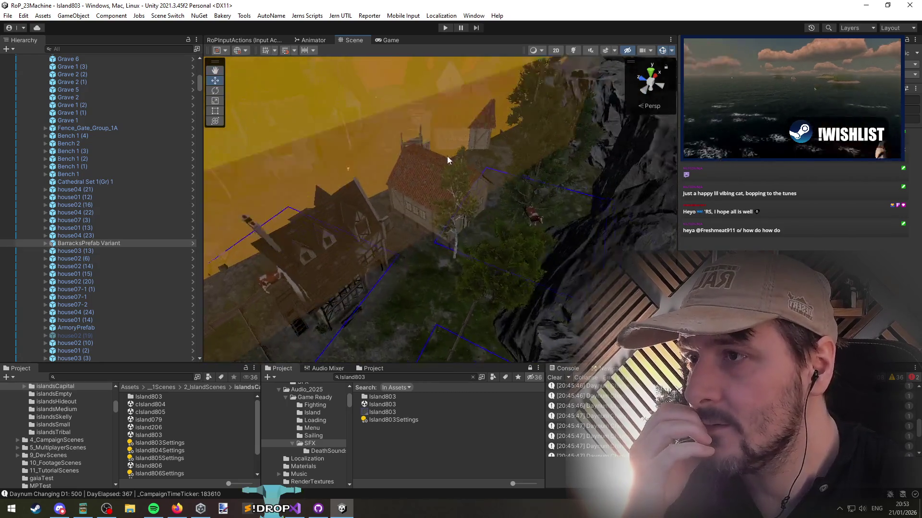
left_click(416, 208)
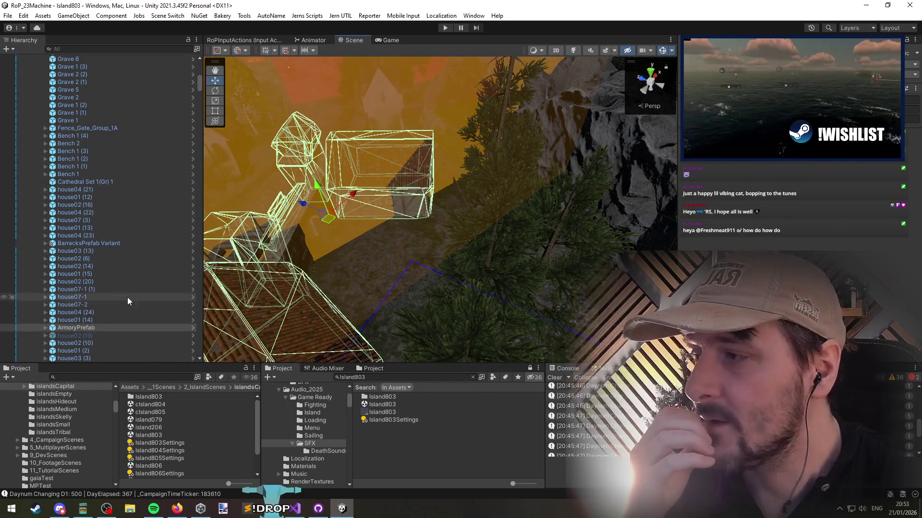
left_click(192, 328)
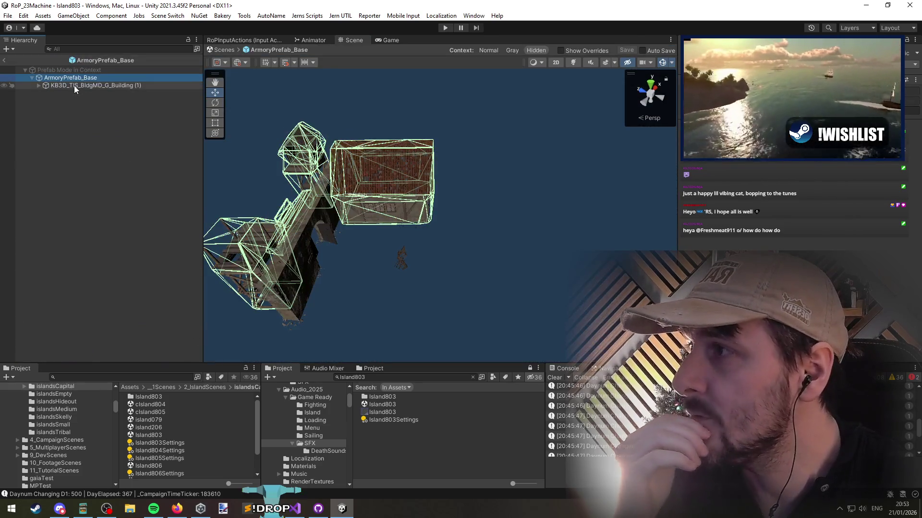
left_click(51, 85)
left_click(39, 85)
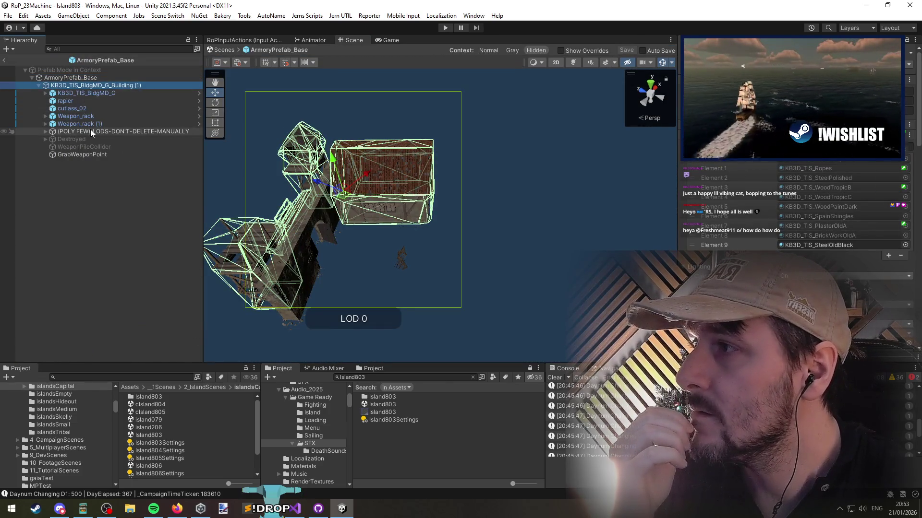
- Zoom in and out to watch the armory's LOD switching, then exit and answer the save prompt
scroll(358, 212, "down", 3)
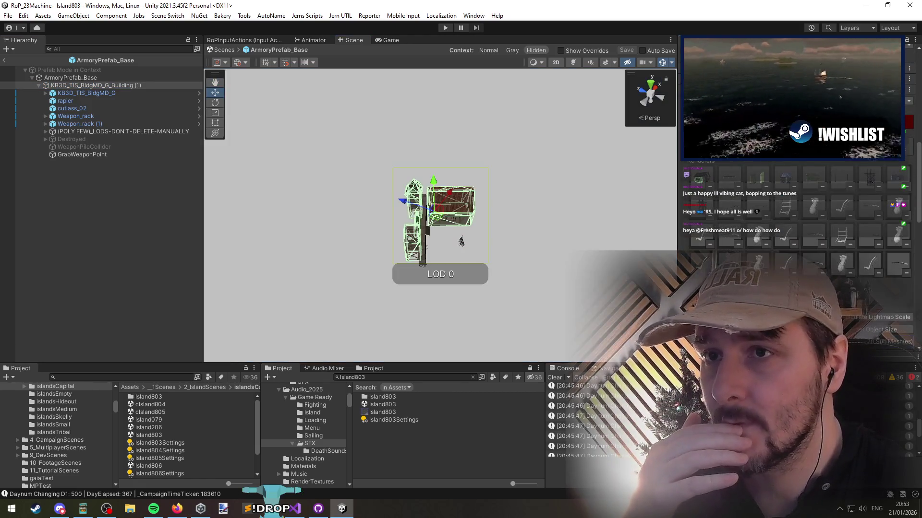
scroll(461, 241, "down", 3)
scroll(440, 216, "down", 3)
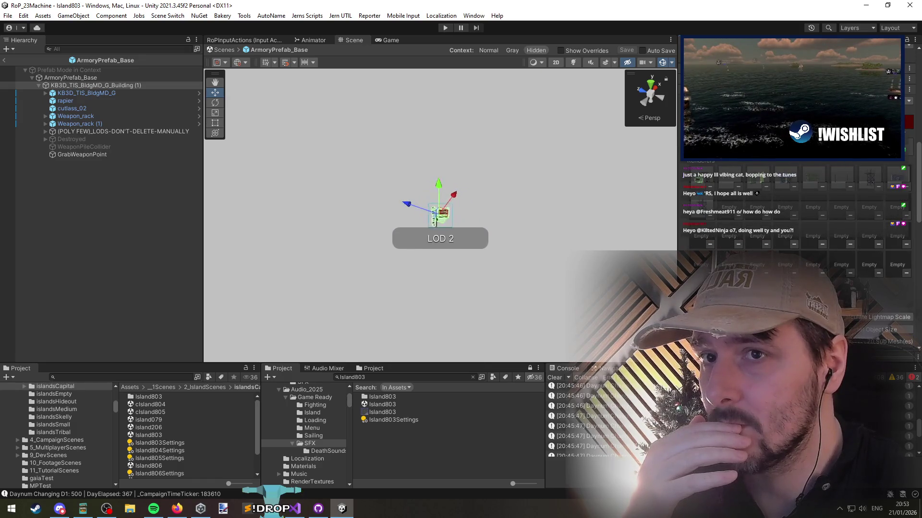
scroll(440, 216, "up", 4)
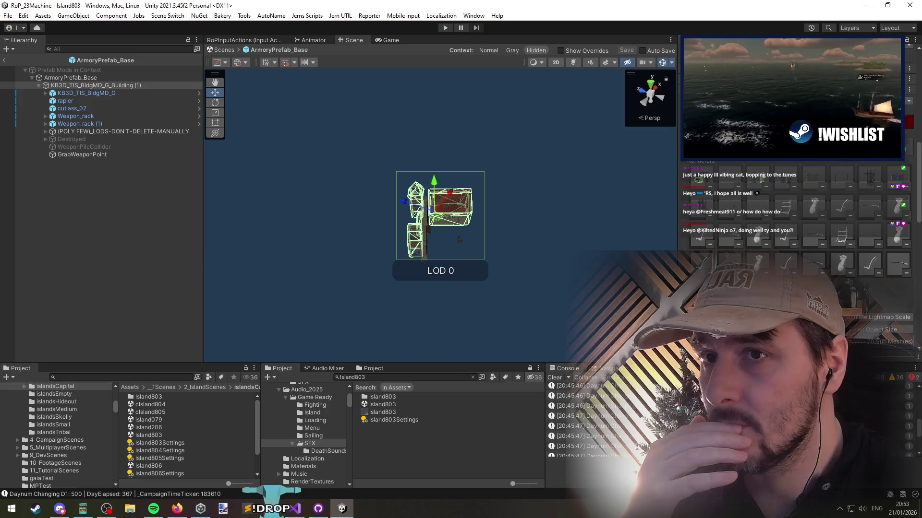
scroll(441, 216, "down", 1)
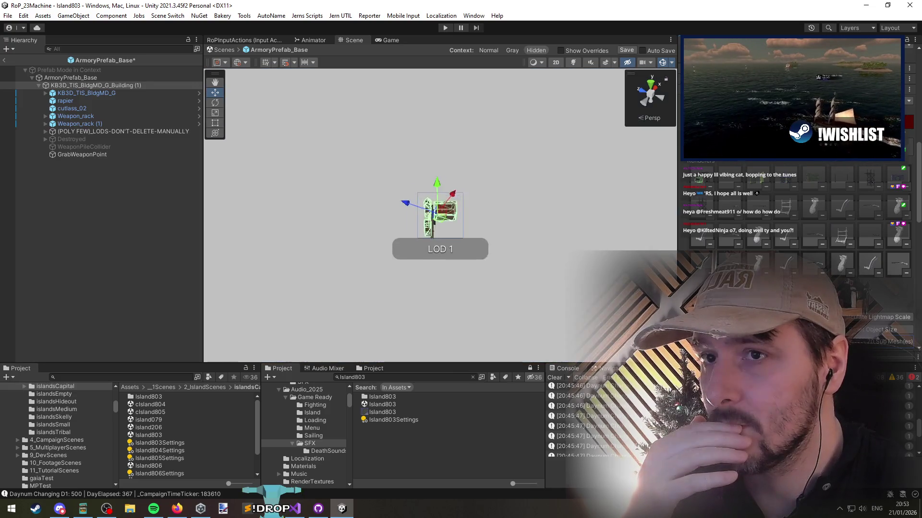
scroll(440, 216, "down", 1)
scroll(440, 216, "up", 2)
scroll(440, 216, "down", 3)
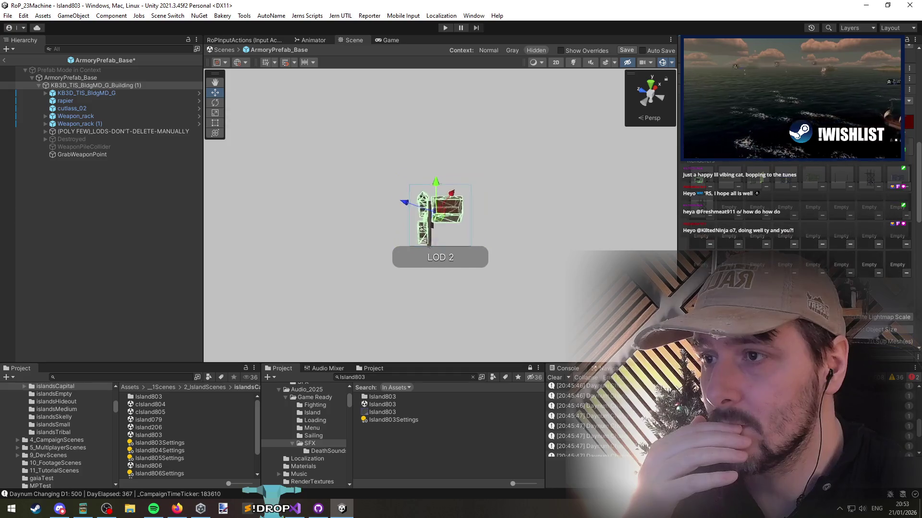
scroll(440, 216, "up", 3)
left_click(458, 238)
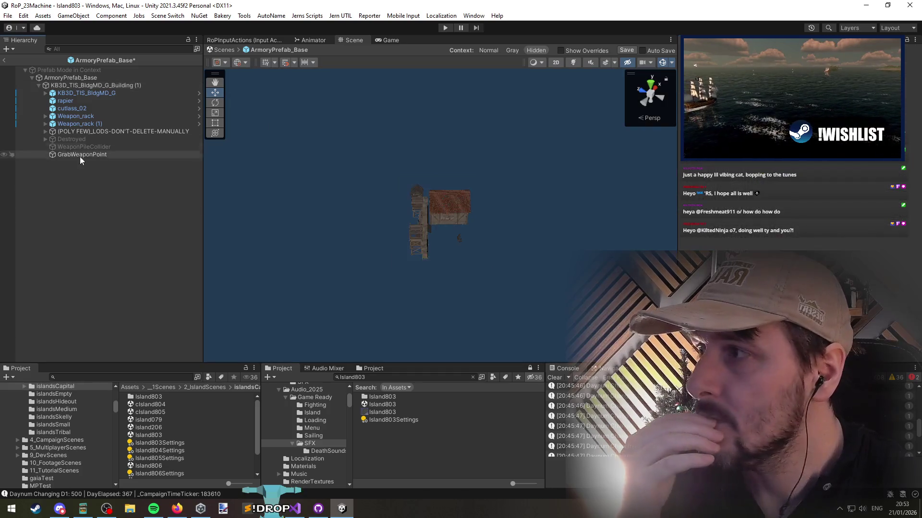
left_click(439, 276)
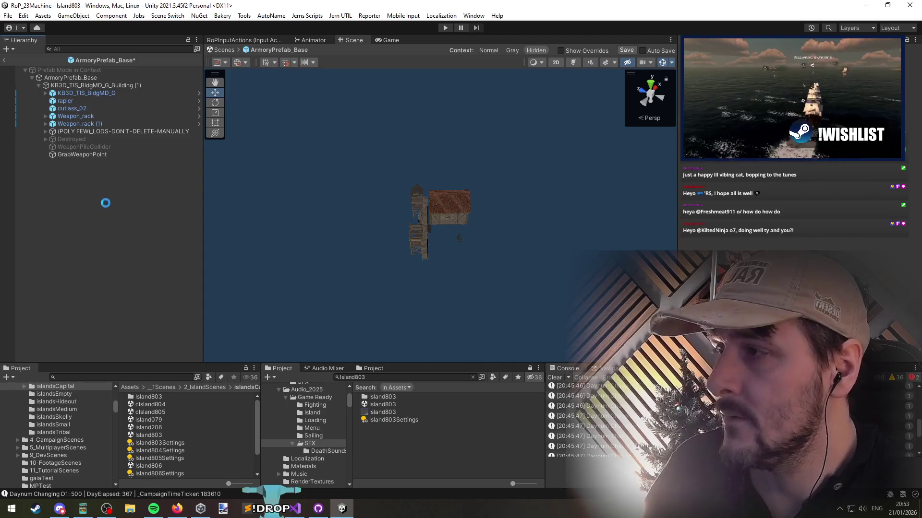
double_click(109, 243)
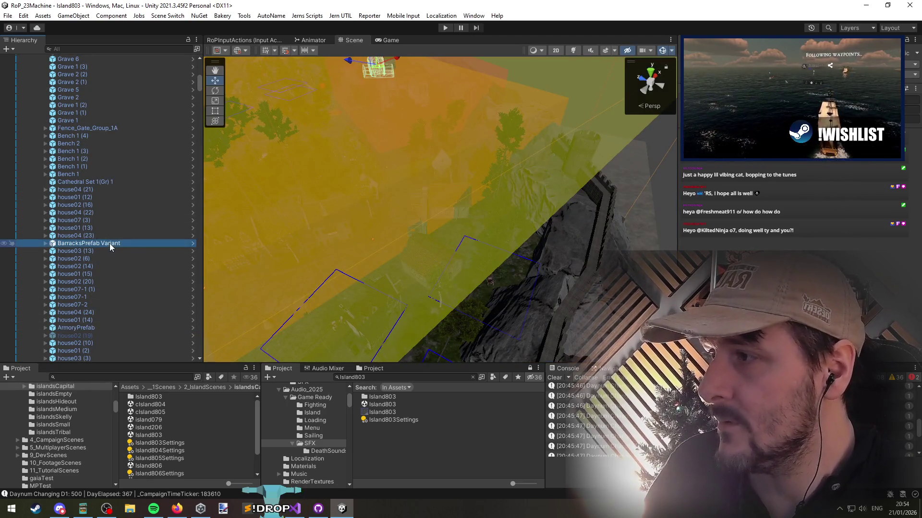
- Preview _ColonialBarracksInterior at its closest LOD and save the BarracksPrefab Variant
left_click(192, 243)
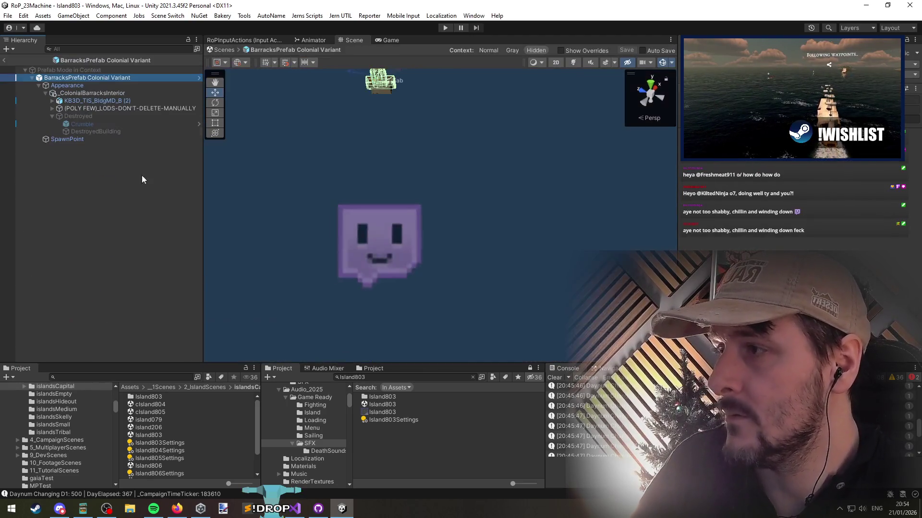
left_click(113, 87)
key("Down")
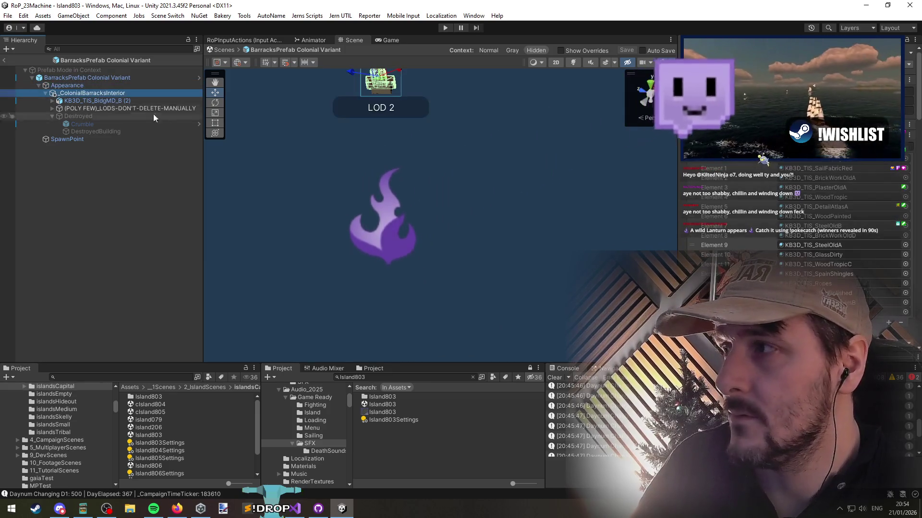
scroll(749, 204, "down", 5)
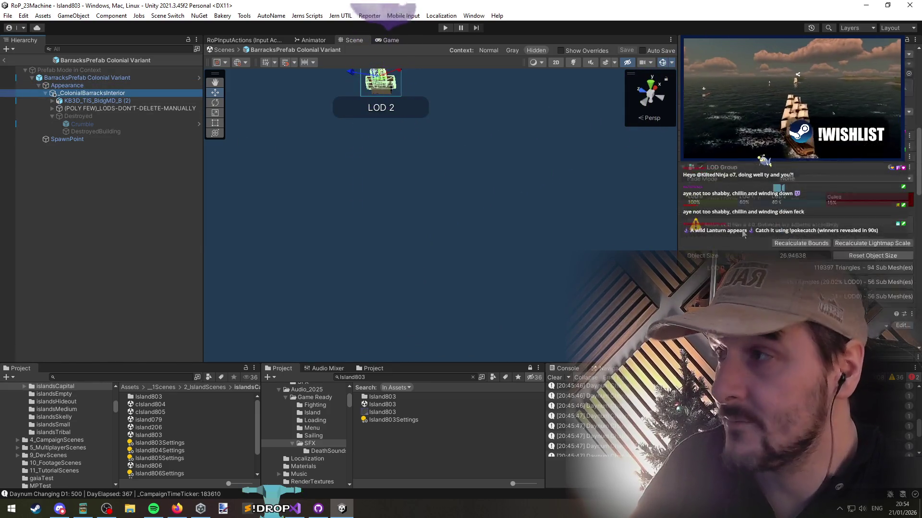
mouse_move(776, 164)
left_mouse_down()
mouse_move(708, 164)
mouse_move(732, 164)
left_mouse_up()
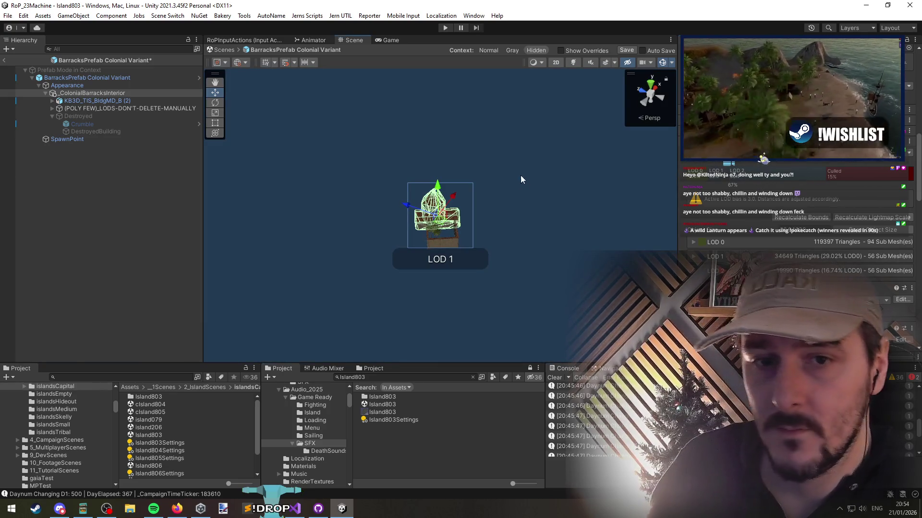
key("ctrl+s")
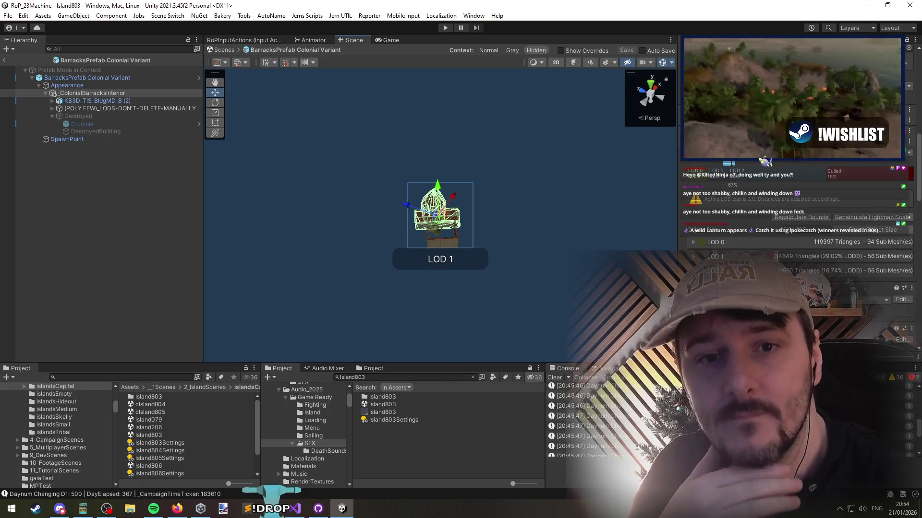
- Clear the selection and exit Prefab Mode back to the Island803 scene
key("alt+Tab")
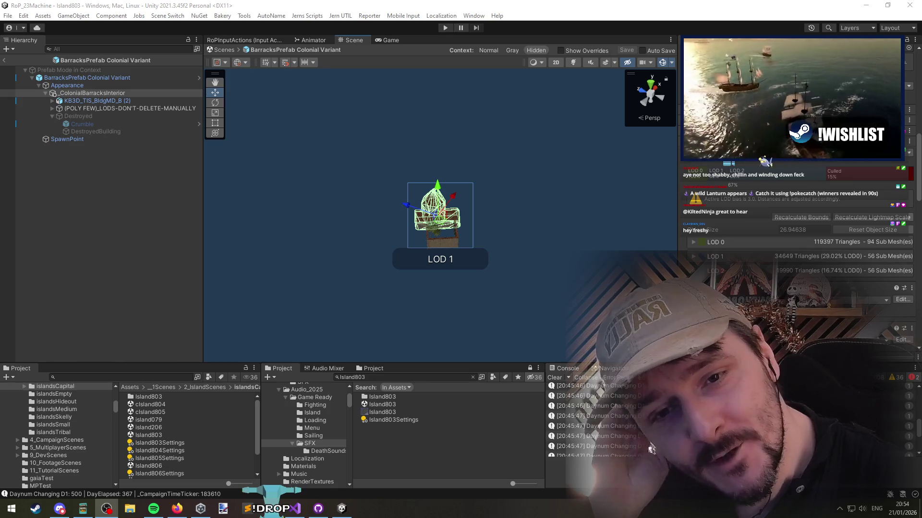
left_click(30, 62)
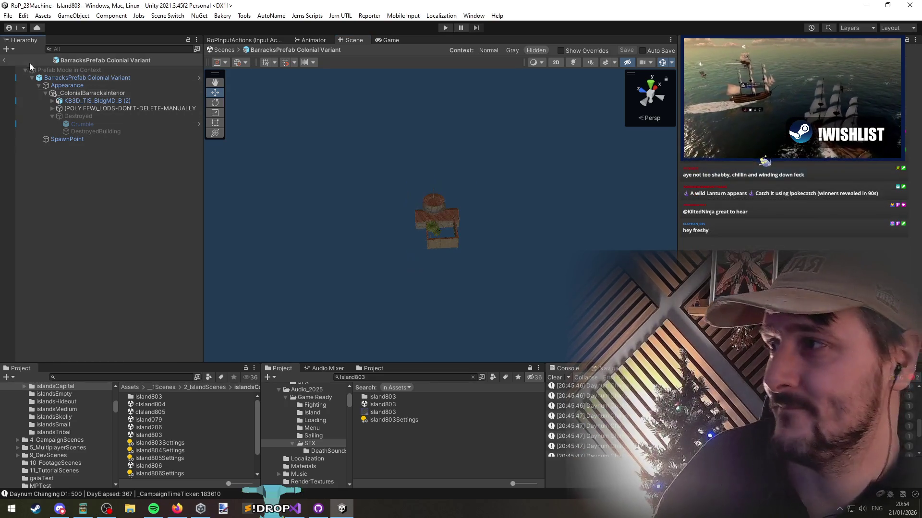
left_click(4, 61)
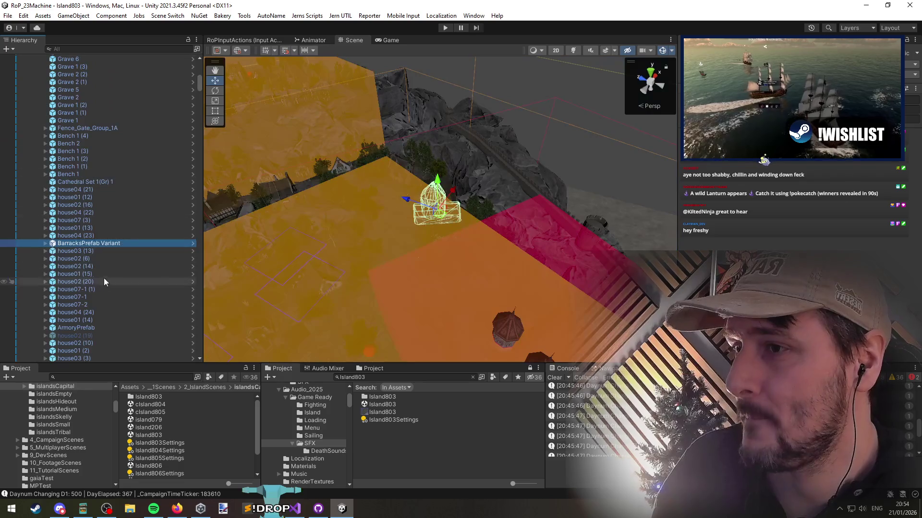
scroll(105, 192, "down", 10)
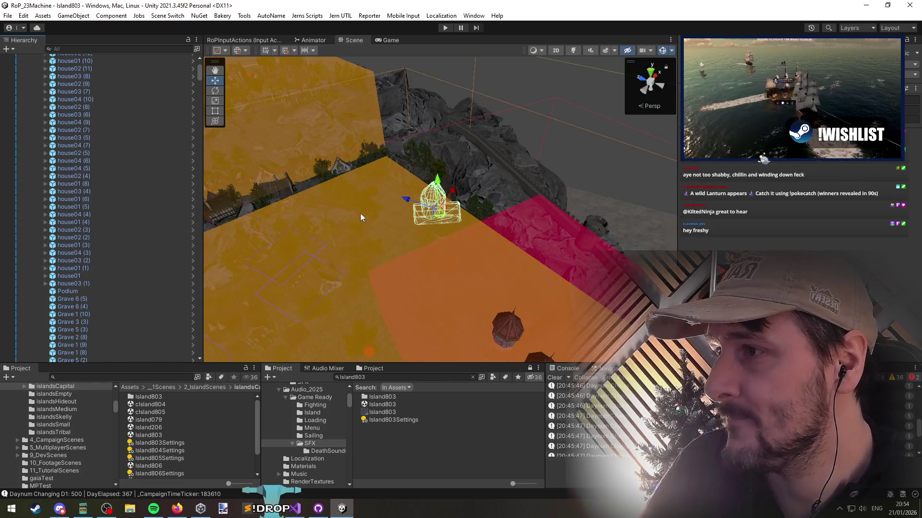
- Inspect the house01 buildings and the HolderMain group from a top-down island view
left_click_drag(360, 213, 249, 197)
left_click(417, 185)
left_click_drag(233, 274, 371, 221)
left_click(377, 229)
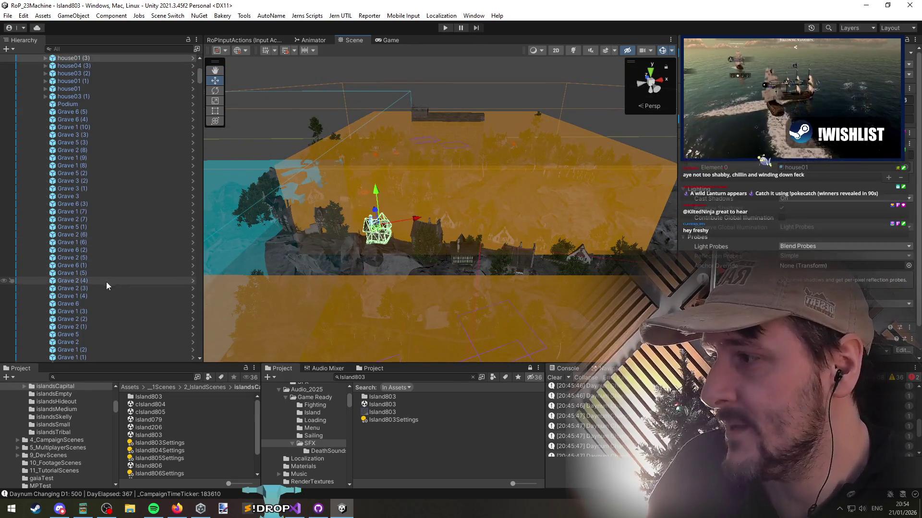
scroll(106, 230, "up", 10)
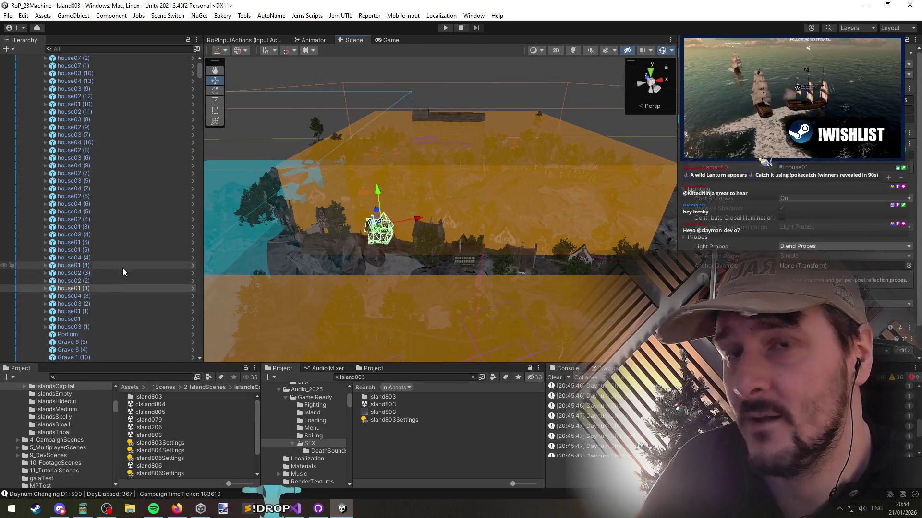
key("Left")
key("Left")
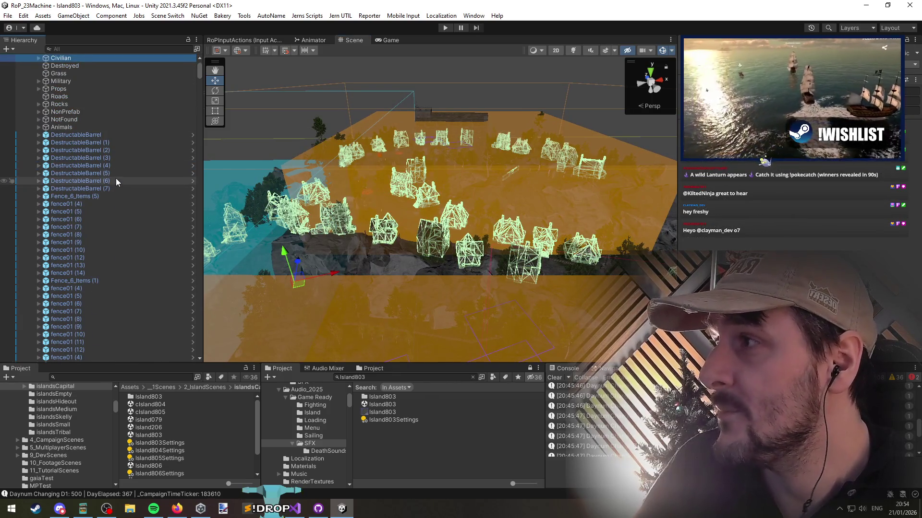
scroll(116, 178, "up", 2)
left_click(71, 82)
mouse_move(423, 211)
left_mouse_down()
mouse_move(439, 230)
mouse_move(590, 303)
mouse_move(461, 258)
mouse_move(525, 263)
mouse_move(619, 211)
left_mouse_up()
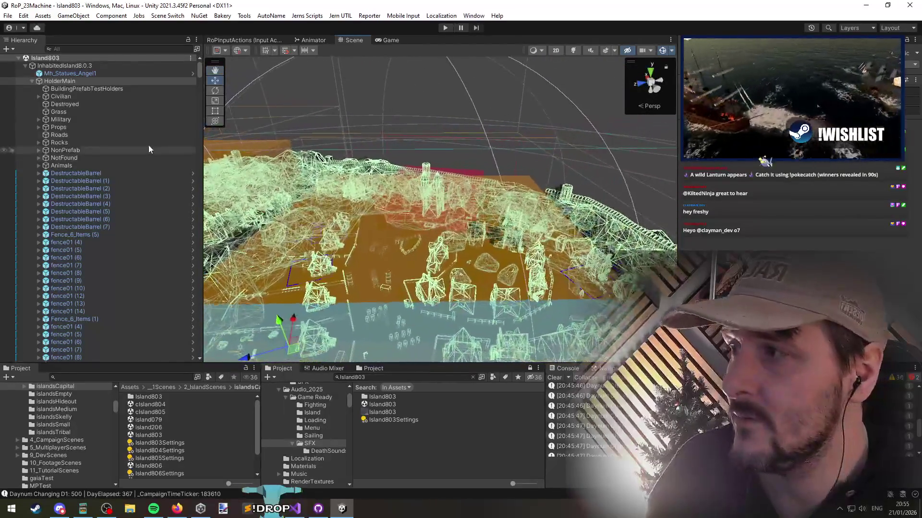
left_click(87, 81)
- Step through the HMPSpawnedGroup tree groups and Butchers Shack A, then frame the NavMeshModifier volume
left_click(93, 87)
key("Left")
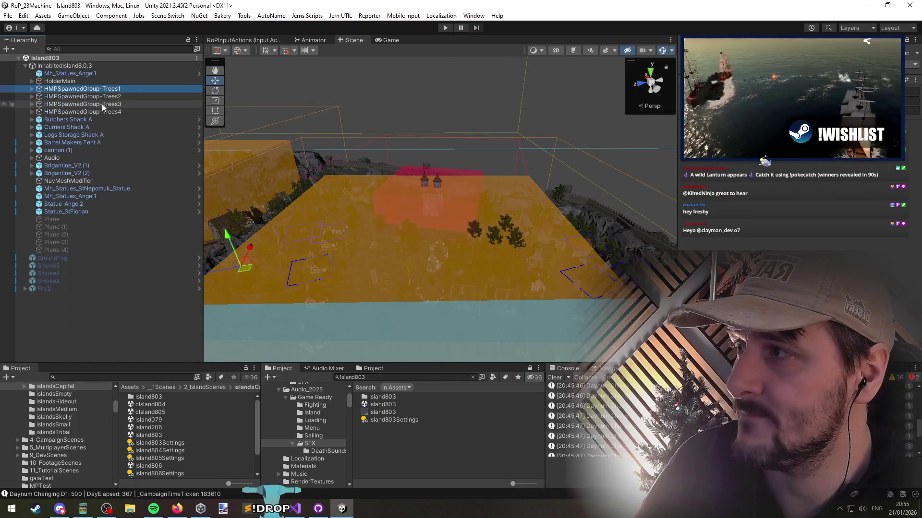
key("Down")
key("Down")
key("Down")
key("Down")
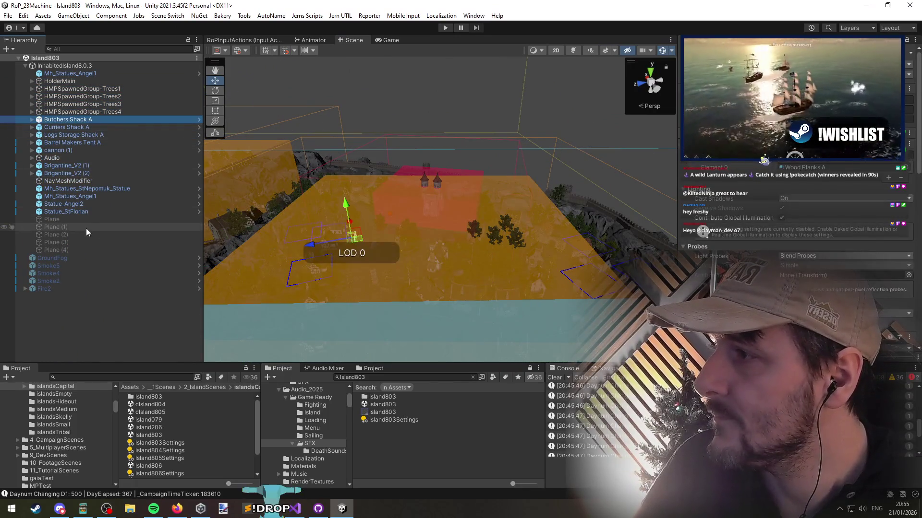
left_click(82, 211)
left_click(84, 182)
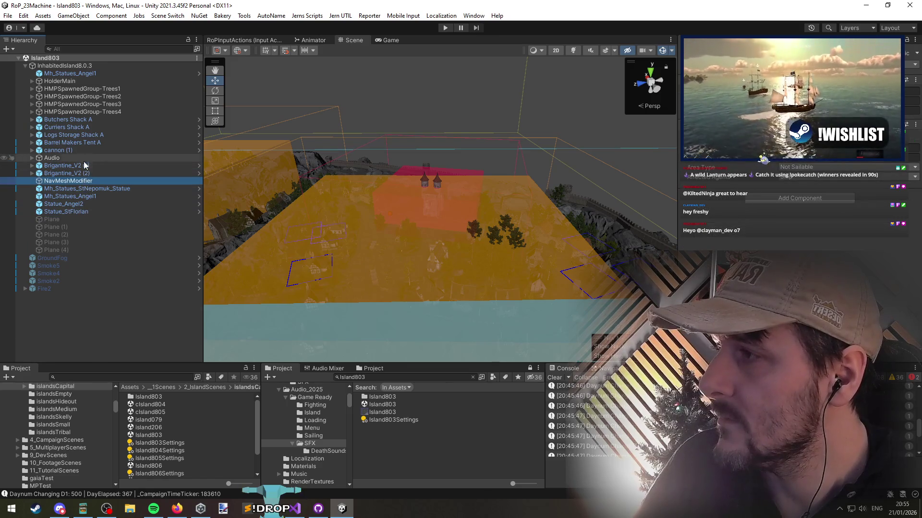
key("f")
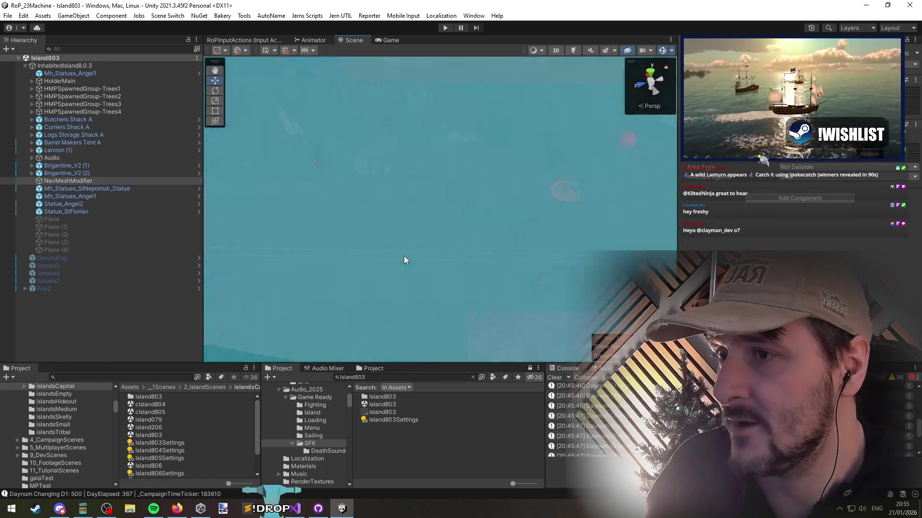
mouse_move(404, 260)
left_mouse_down()
mouse_move(408, 211)
mouse_move(620, 236)
left_mouse_up()
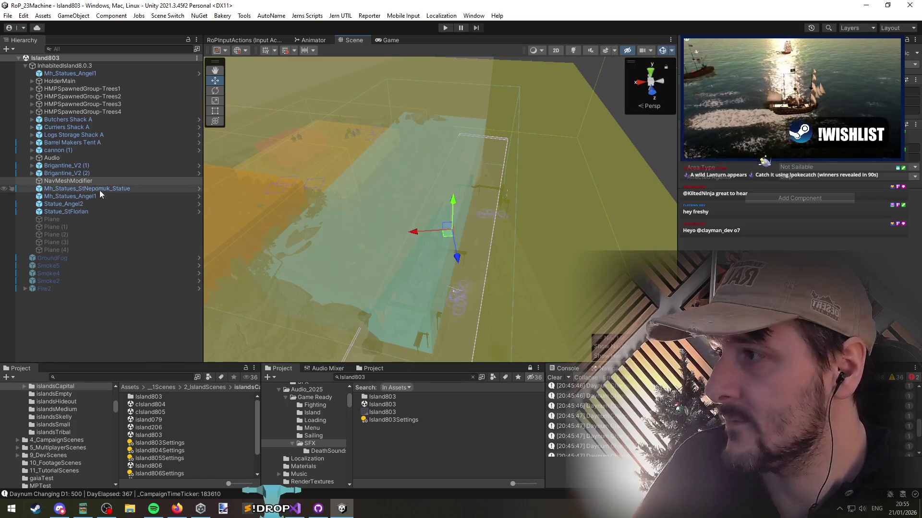
mouse_move(423, 183)
left_mouse_down()
mouse_move(456, 176)
mouse_move(435, 121)
left_mouse_up()
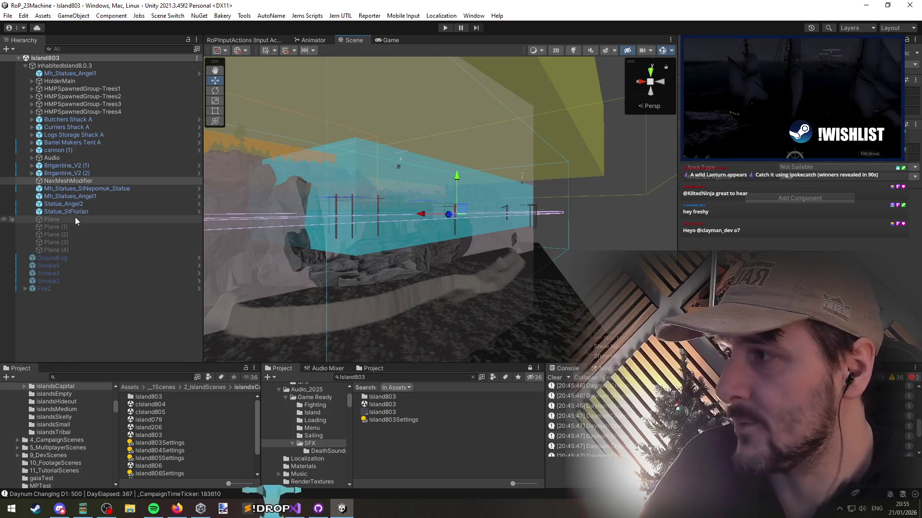
left_click(82, 182)
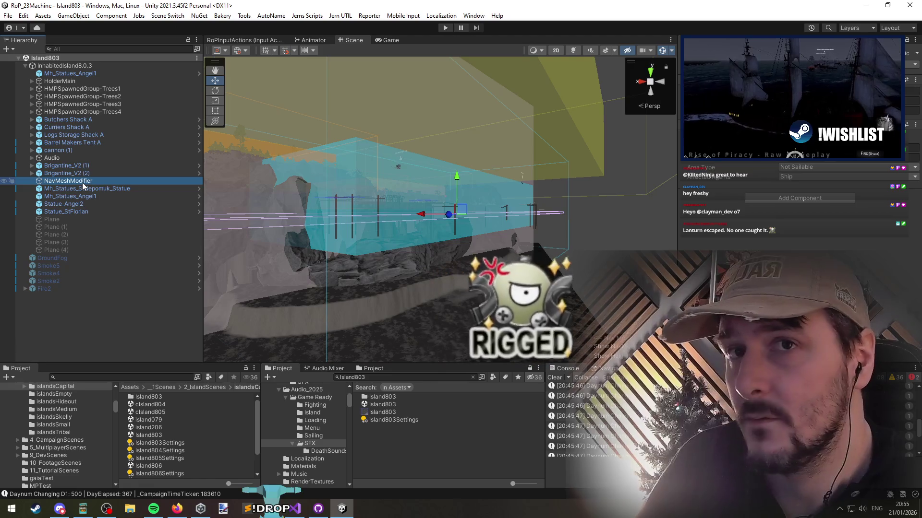
- Select the Hierarchy range from Mh_Statues_Angel1 down to Statue_StFlorian
left_click(83, 174)
key("Up")
left_click(82, 212)
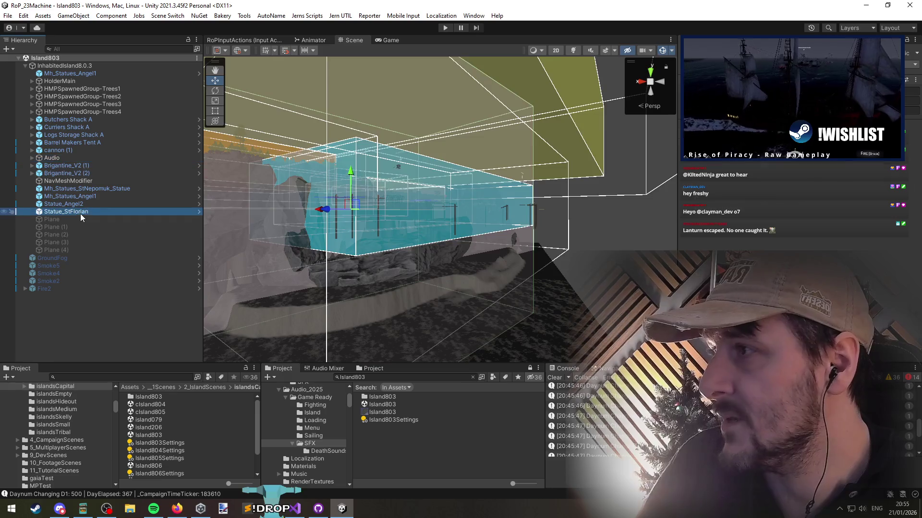
left_click(82, 65)
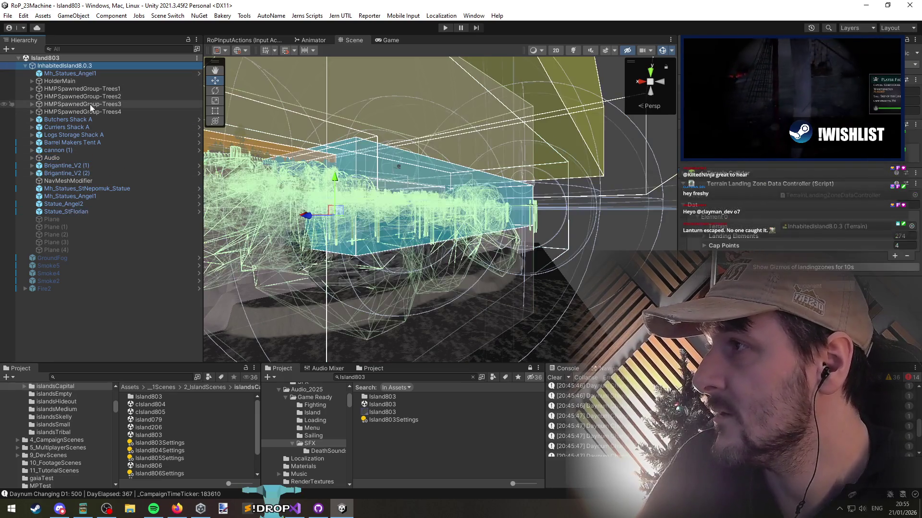
left_click(82, 74)
left_click(84, 212, "shift")
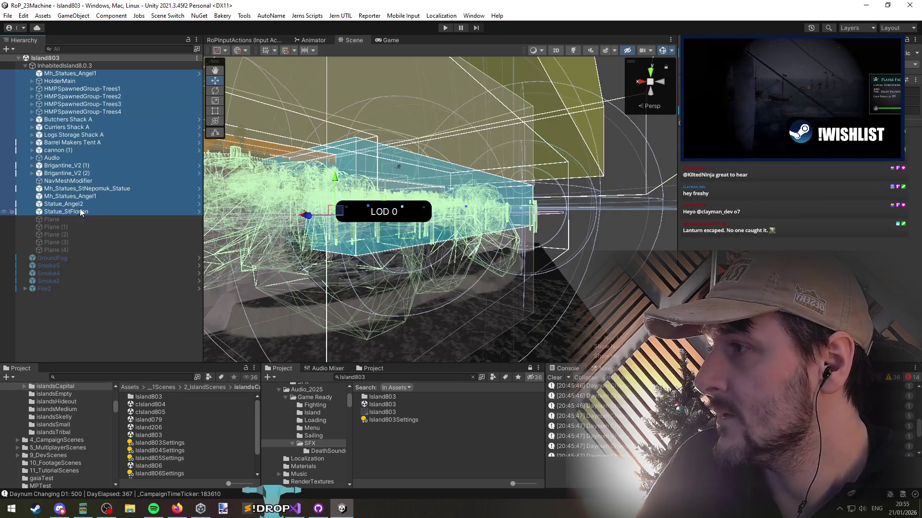
- Drop both Brigantine_V2 ships from the selection and make the rest static, including all children
left_click(72, 166, "ctrl")
left_click(81, 173, "ctrl")
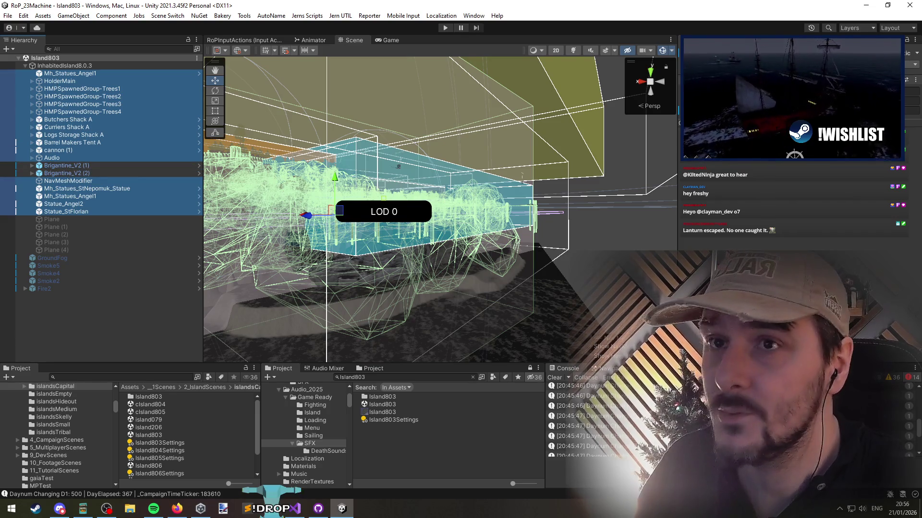
left_click(423, 274)
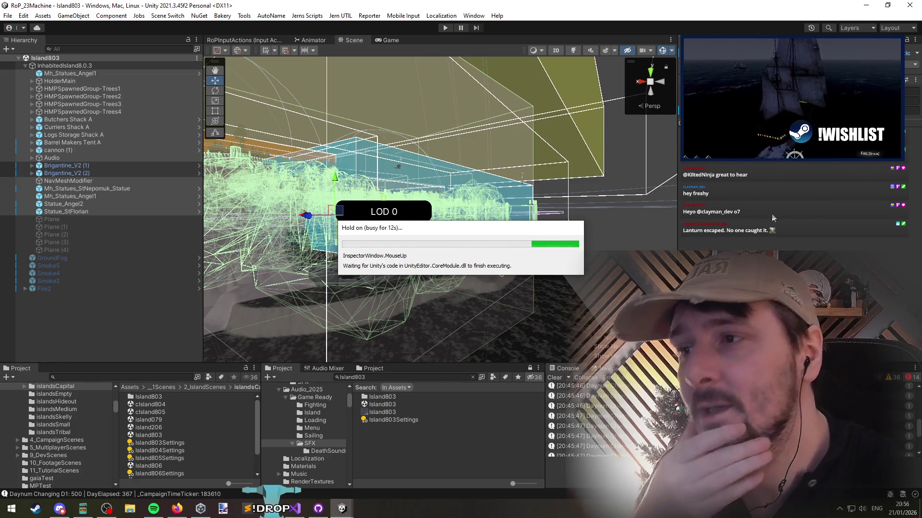
mouse_move(429, 237)
left_mouse_down()
mouse_move(425, 275)
mouse_move(419, 257)
left_mouse_up()
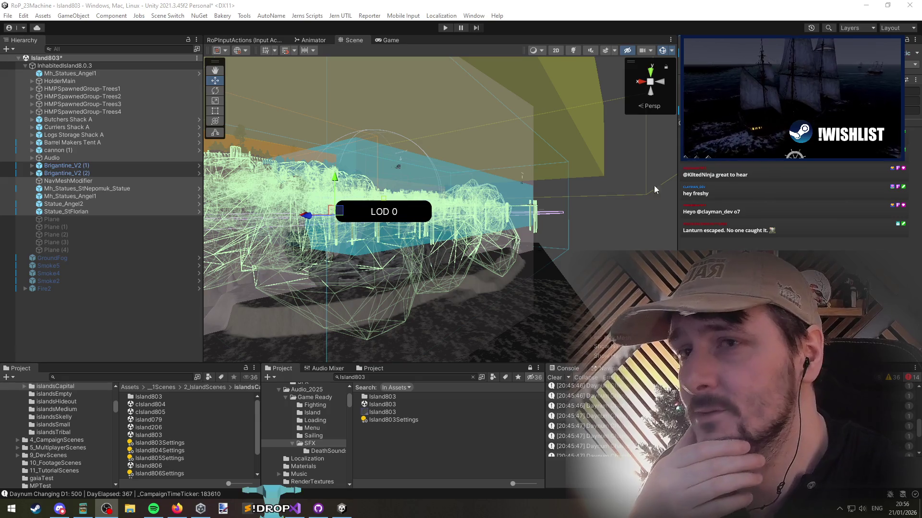
left_click(105, 190, "shift")
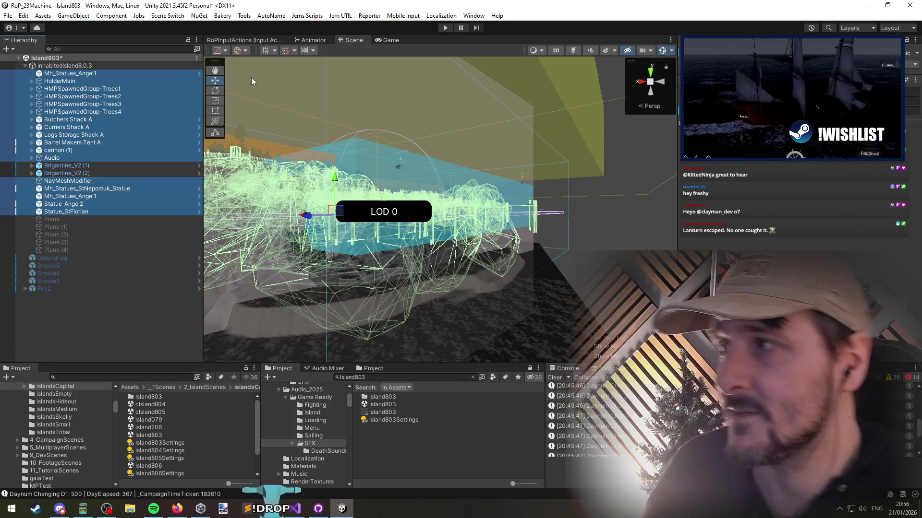
- Frame several fence01 objects inside HolderMain, then collapse the island's object tree
left_click(75, 82)
key("Right")
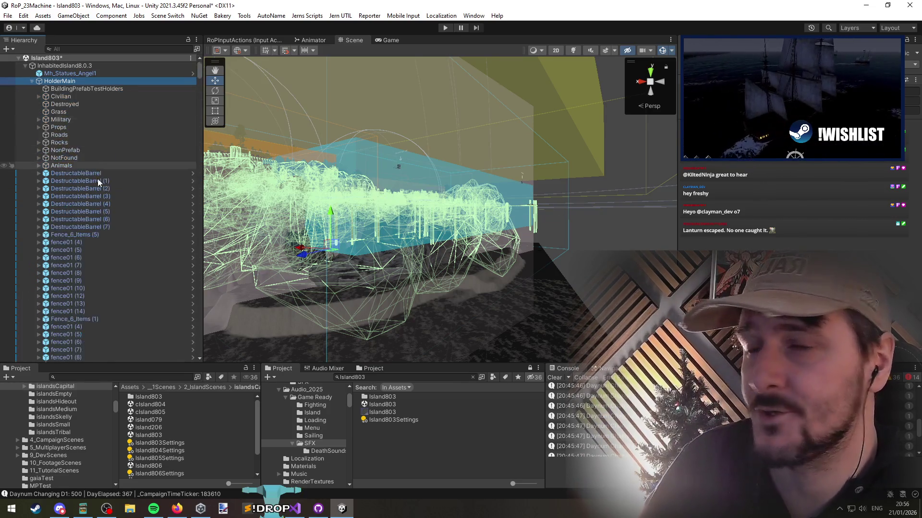
scroll(90, 209, "down", 5)
left_click(91, 210)
double_click(91, 220)
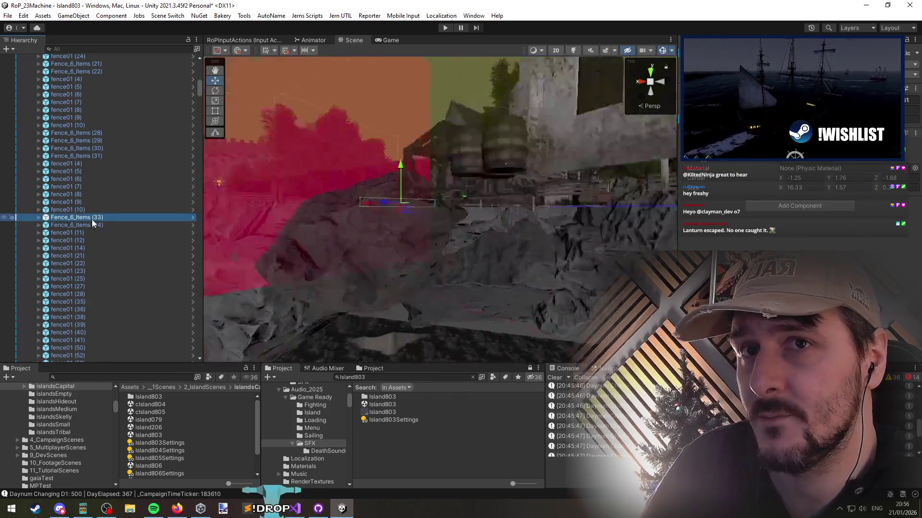
scroll(102, 266, "down", 10)
double_click(100, 193)
scroll(96, 242, "down", 5)
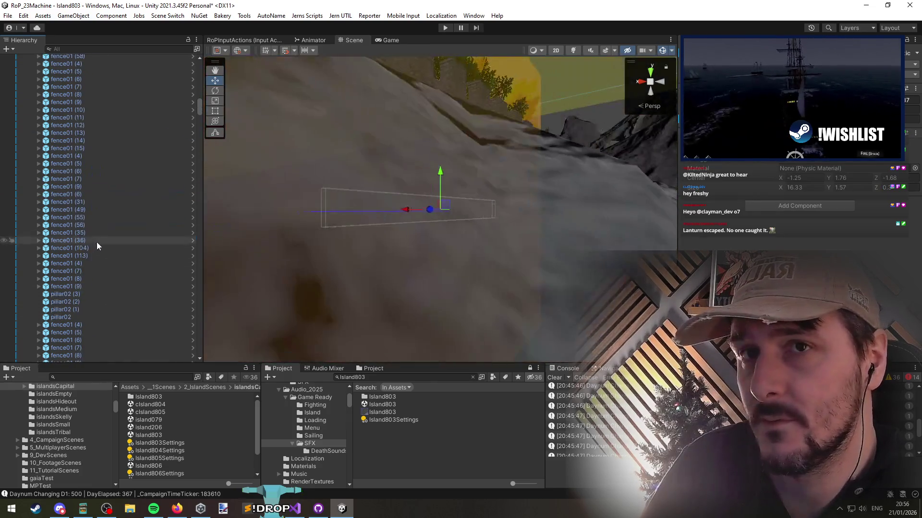
double_click(105, 258)
key("Left")
key("Left")
key("Left")
left_click(102, 146)
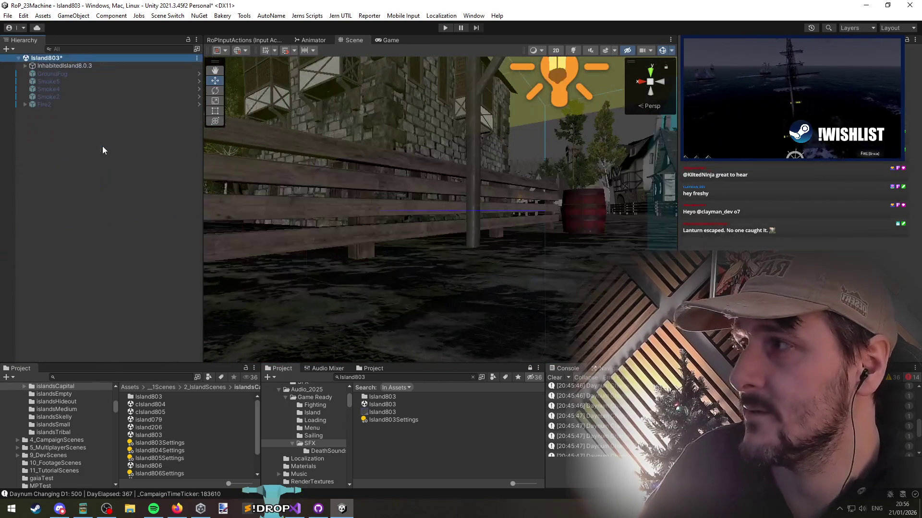
- Save the Island803 scene and glance at GitHub Desktop before returning to the editor
key("ctrl+s")
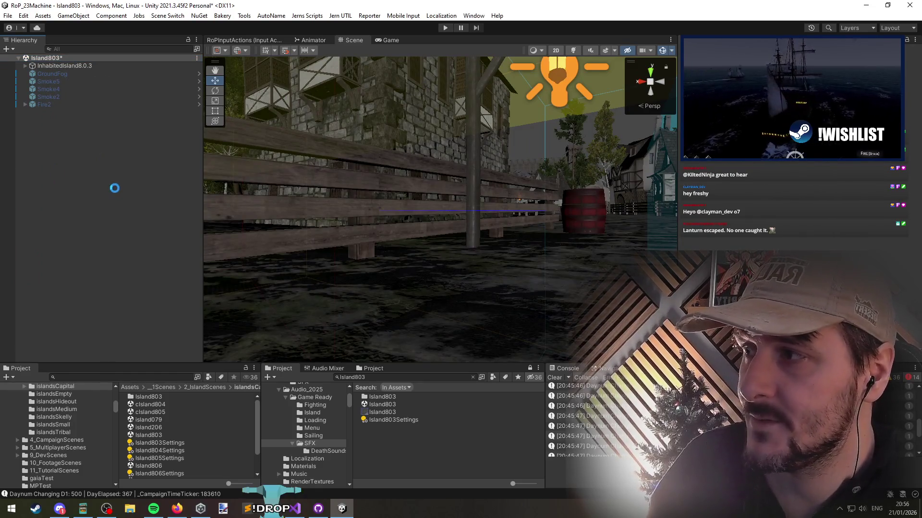
left_click(319, 509)
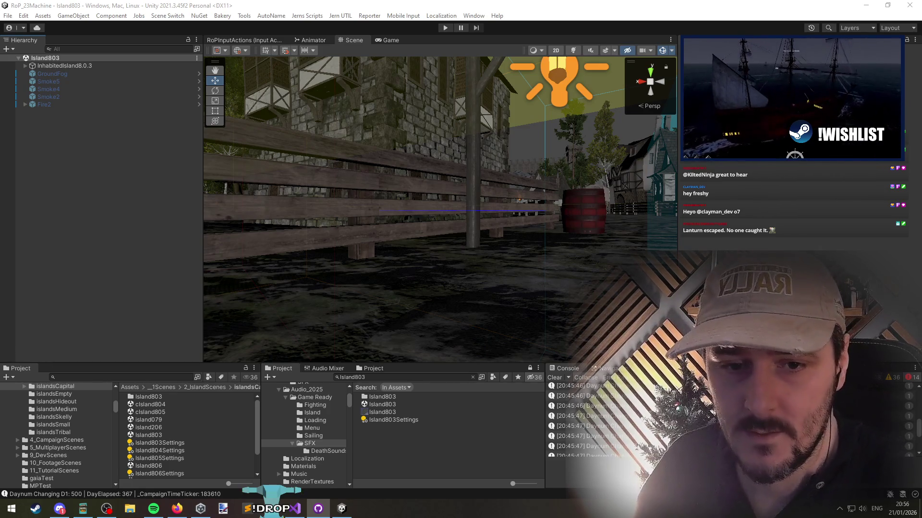
left_click_drag(440, 187, 432, 189)
left_click(72, 66)
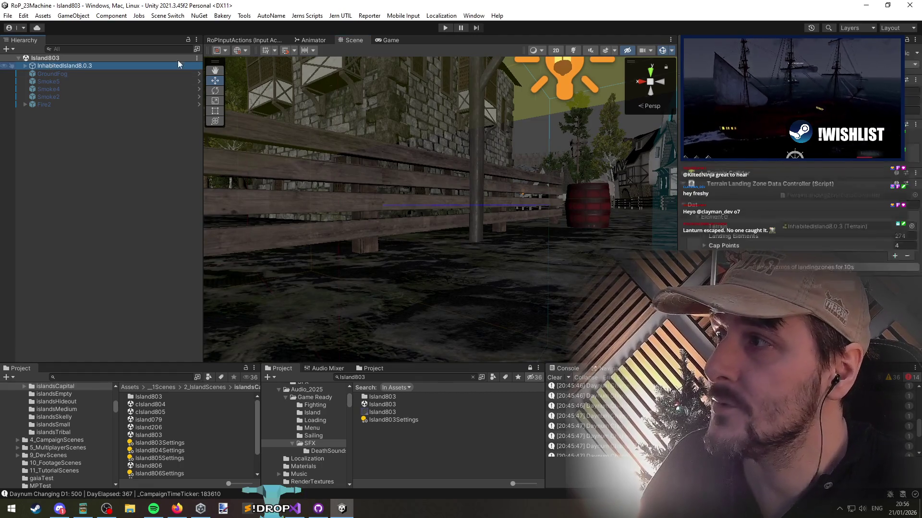
left_click(95, 124)
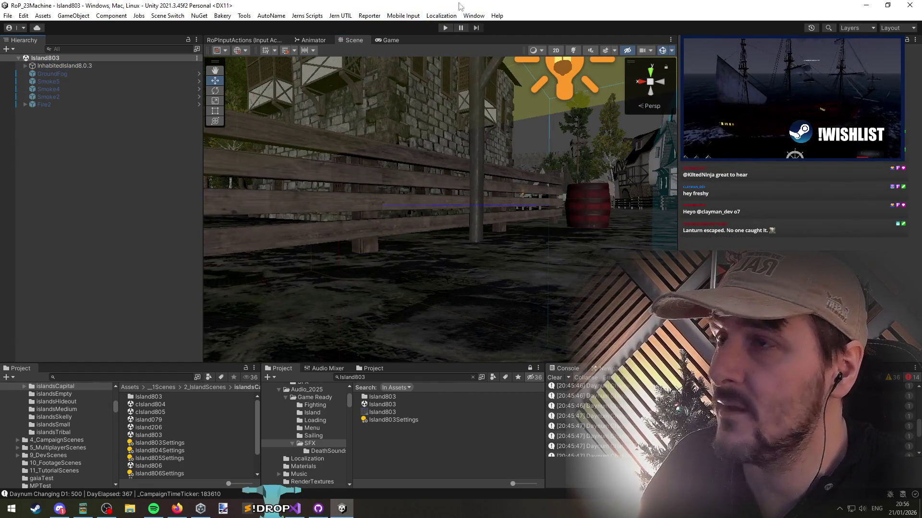
- Bake occlusion culling for Island803 from Window > Rendering > Occlusion Culling
left_click(444, 16)
mouse_move(475, 17)
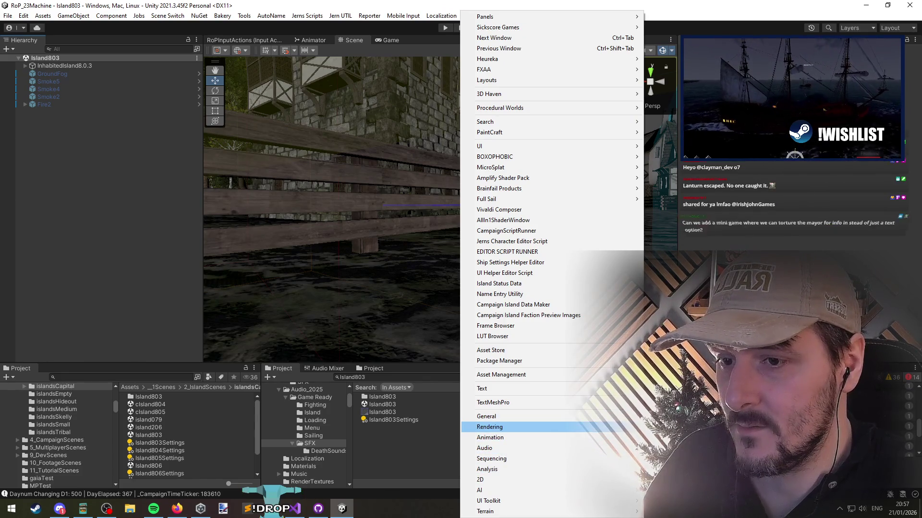
left_click(754, 171)
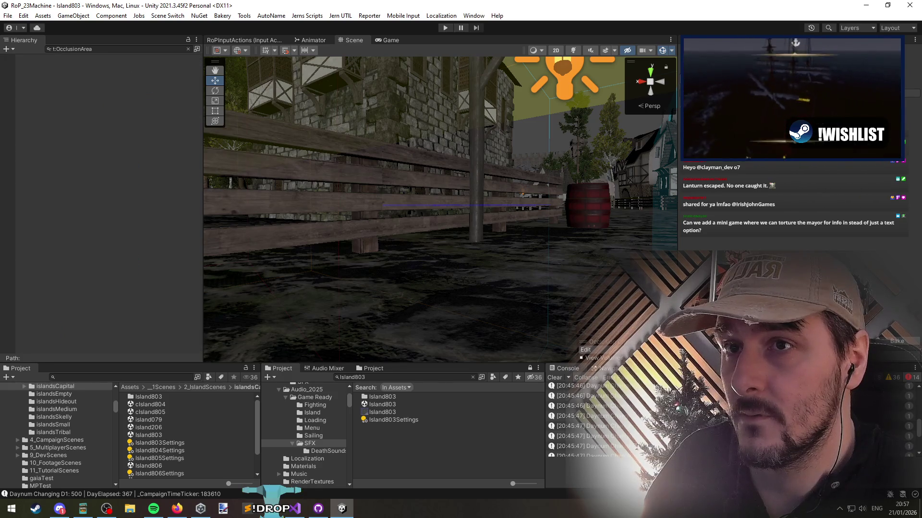
mouse_move(443, 164)
left_mouse_down("alt")
mouse_move(466, 192)
mouse_move(504, 210)
mouse_move(447, 282)
mouse_move(403, 270)
left_mouse_up("alt")
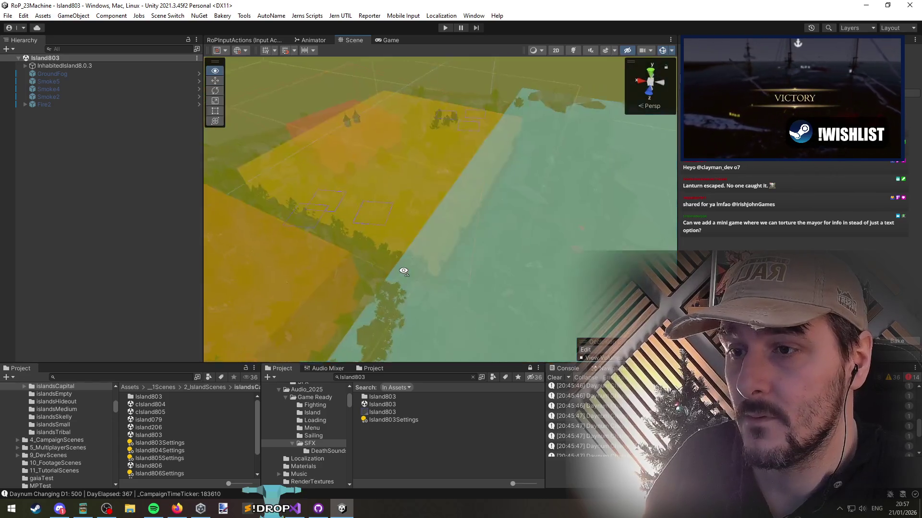
left_click(606, 359)
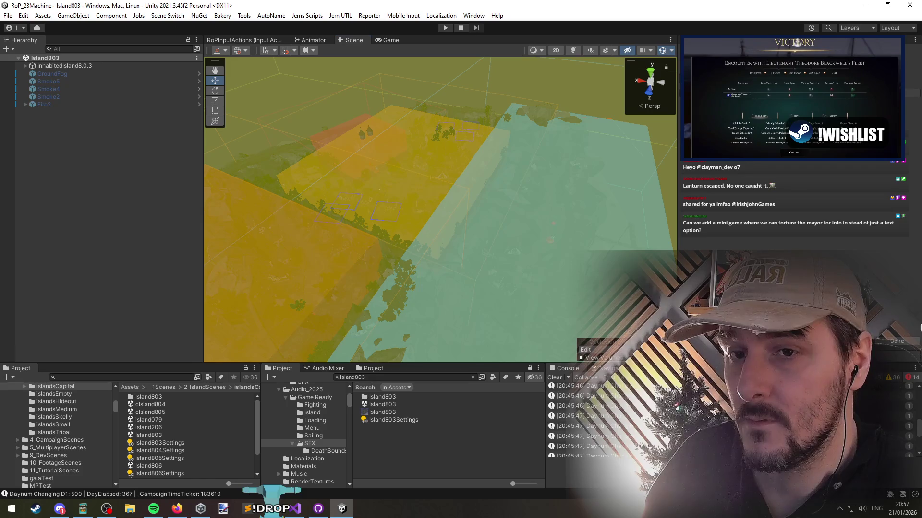
left_click(897, 342)
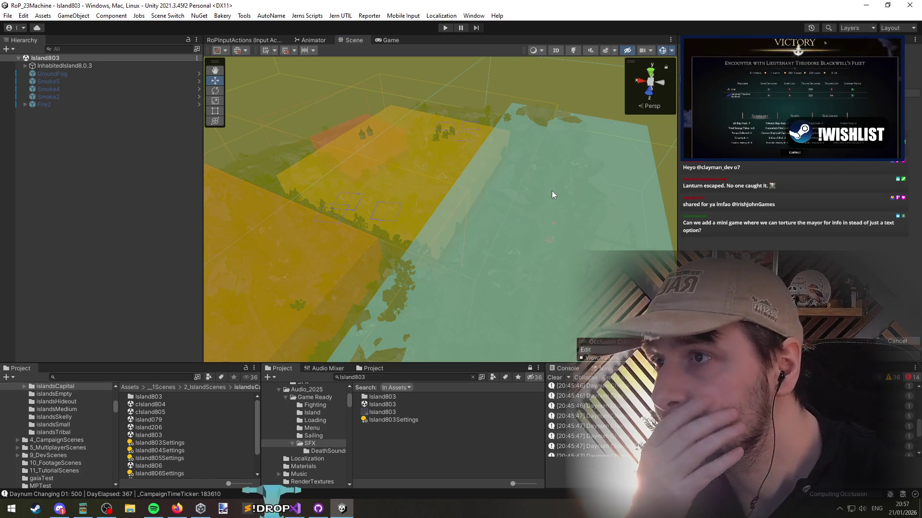
mouse_move(517, 174)
left_mouse_down("alt")
mouse_move(471, 202)
mouse_move(337, 214)
mouse_move(558, 216)
mouse_move(551, 175)
mouse_move(523, 160)
mouse_move(522, 149)
left_mouse_up("alt")
scroll(521, 149, "down", 5)
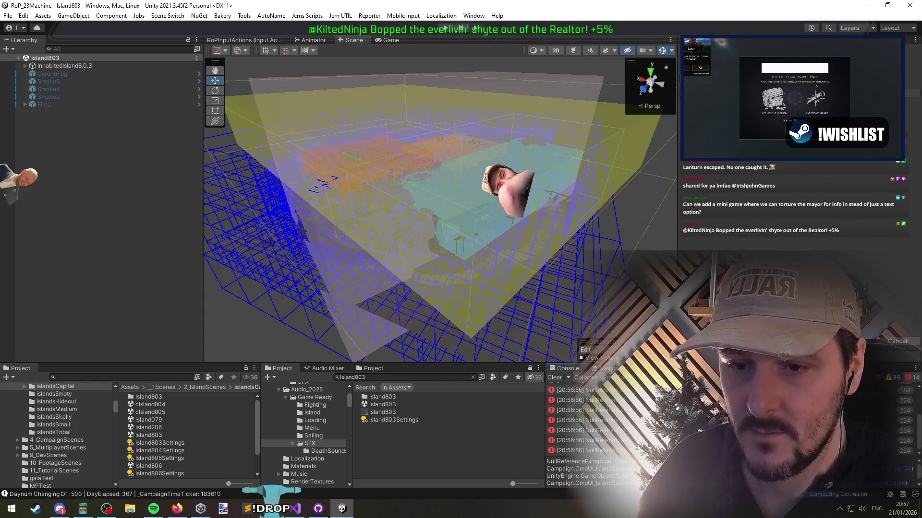
- Ping Crows Nest from the console error, check both Brigantines, Audio and InhabitedIsland8.0.3, then open Scene Switch
left_click(576, 421)
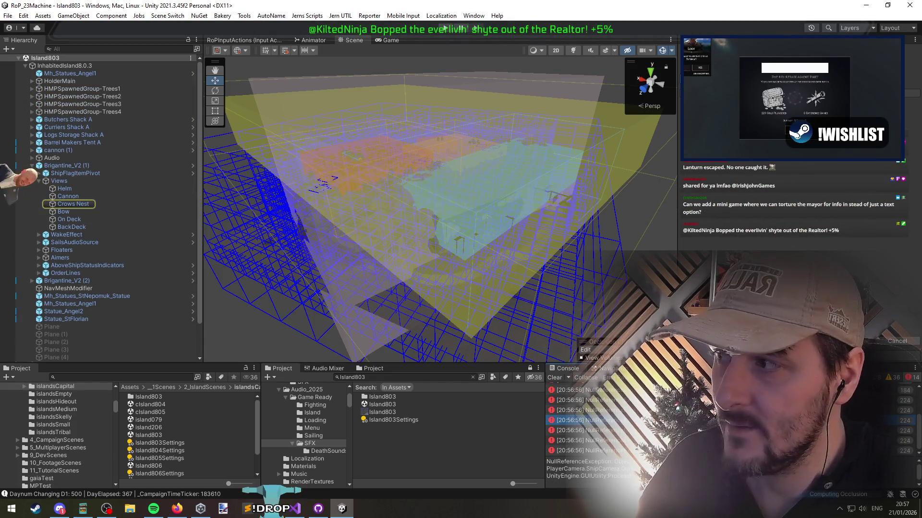
left_click(95, 166)
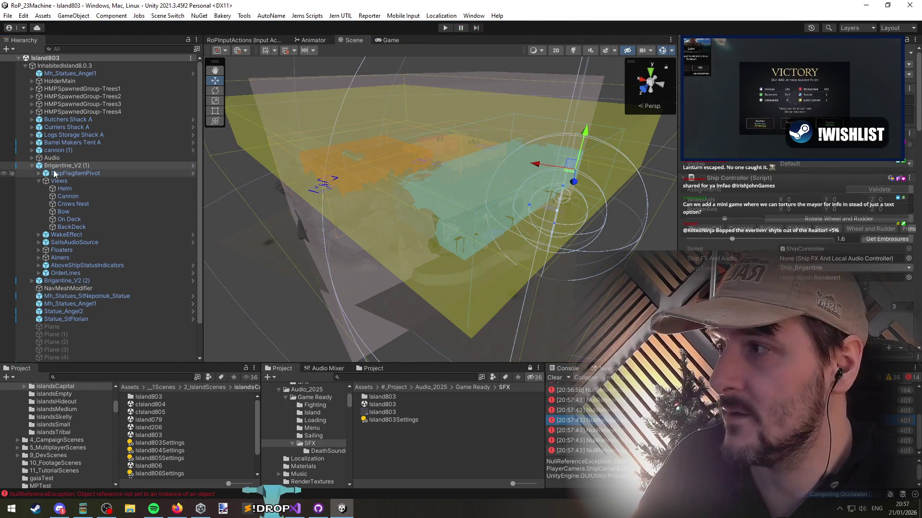
left_click(32, 165)
left_click(74, 174)
left_click(59, 158)
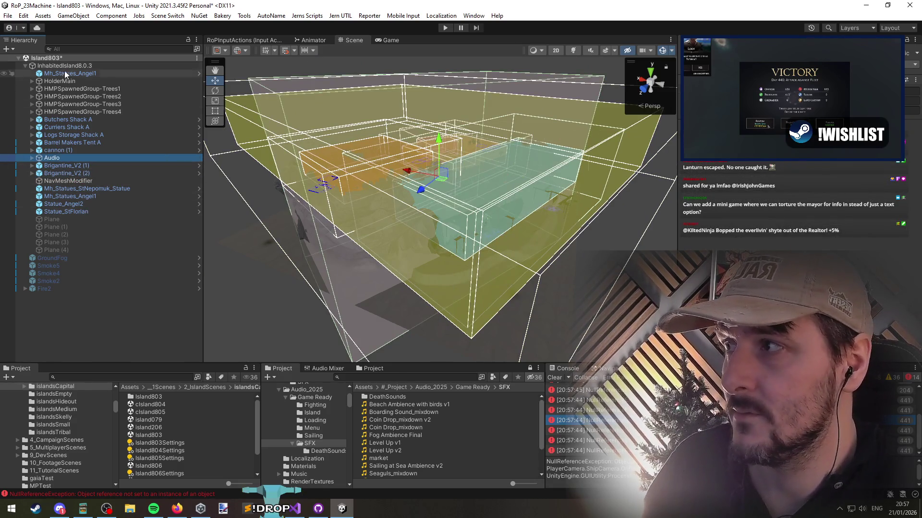
left_click(158, 65)
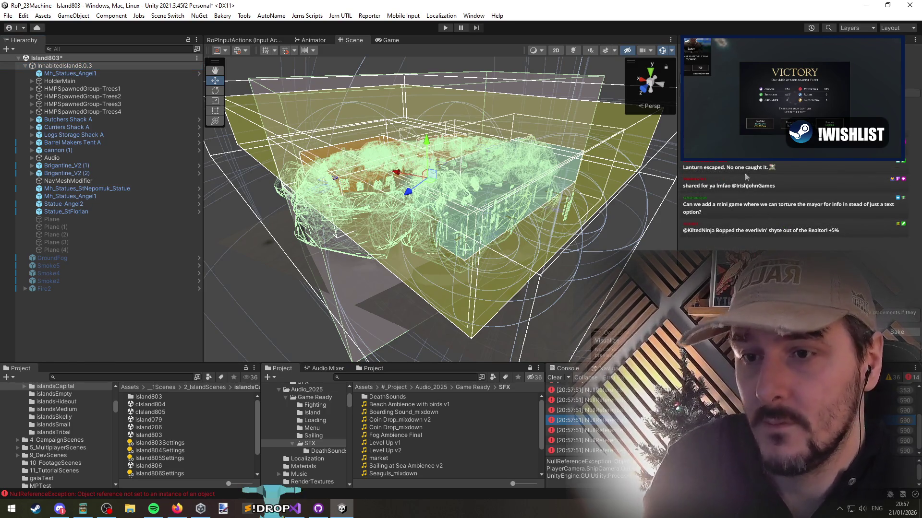
left_click(109, 335)
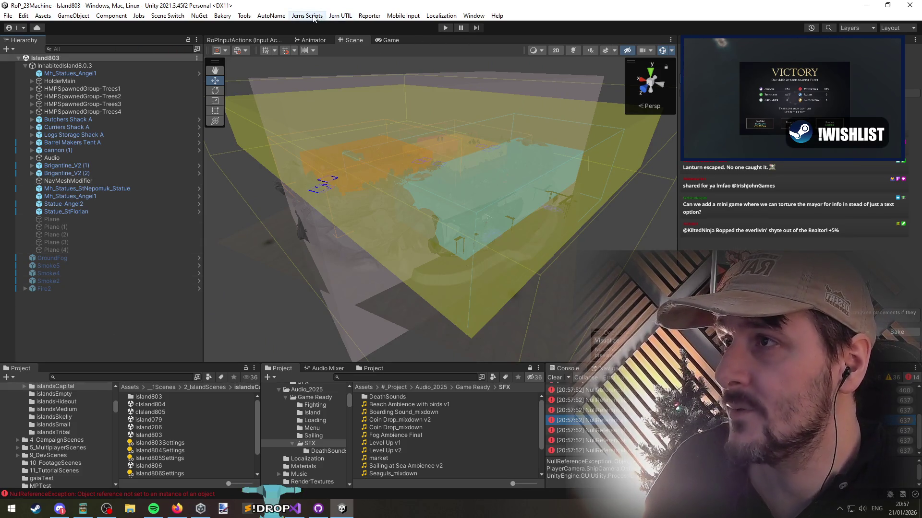
left_click(168, 15)
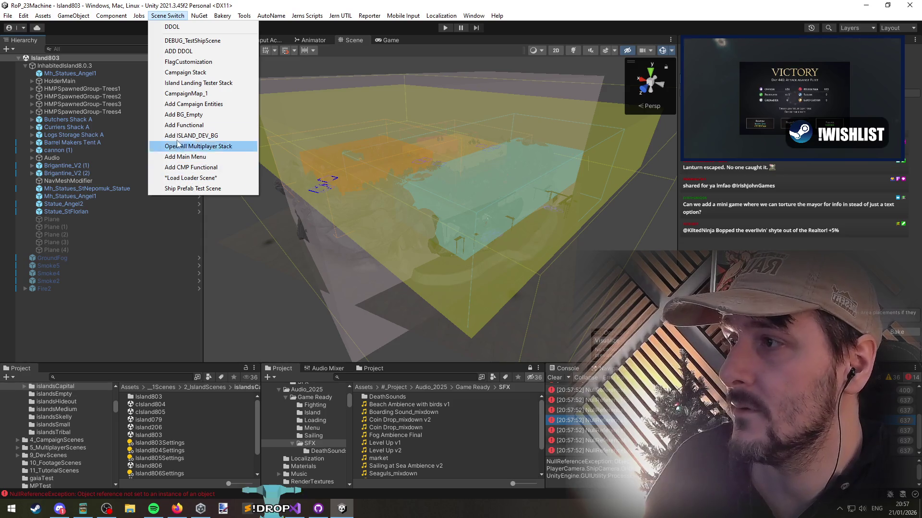
- Load the DDOL scene from Scene Switch and enter play mode
left_click(177, 27)
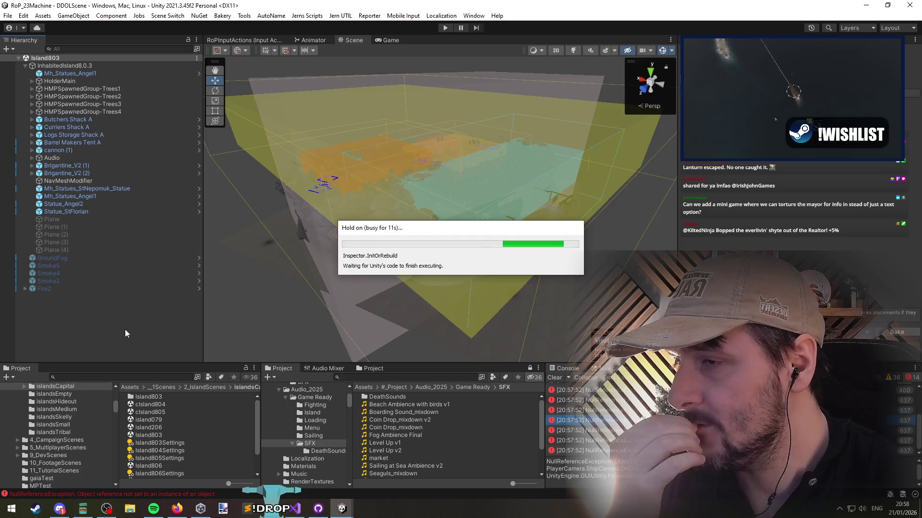
left_click(445, 27)
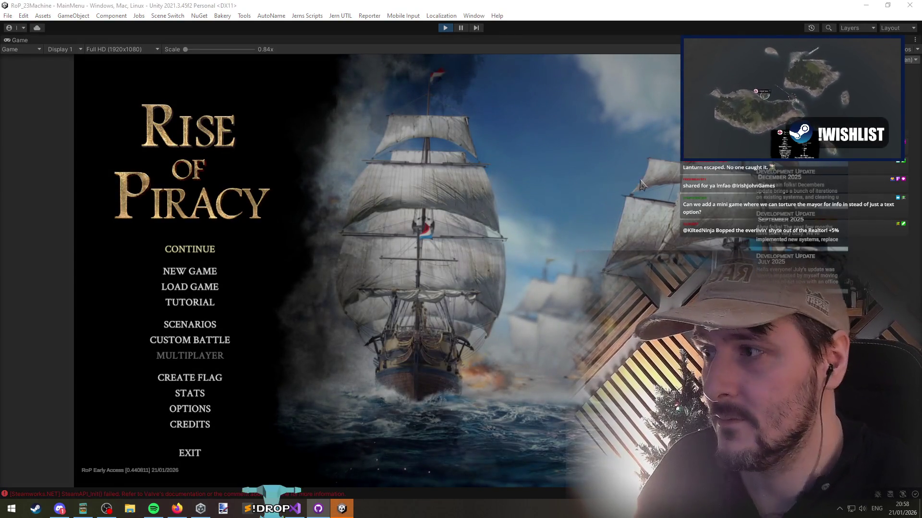
- Launch the Eightoh's Capture scenario with the chosen captain and refocus the editor
left_click(212, 326)
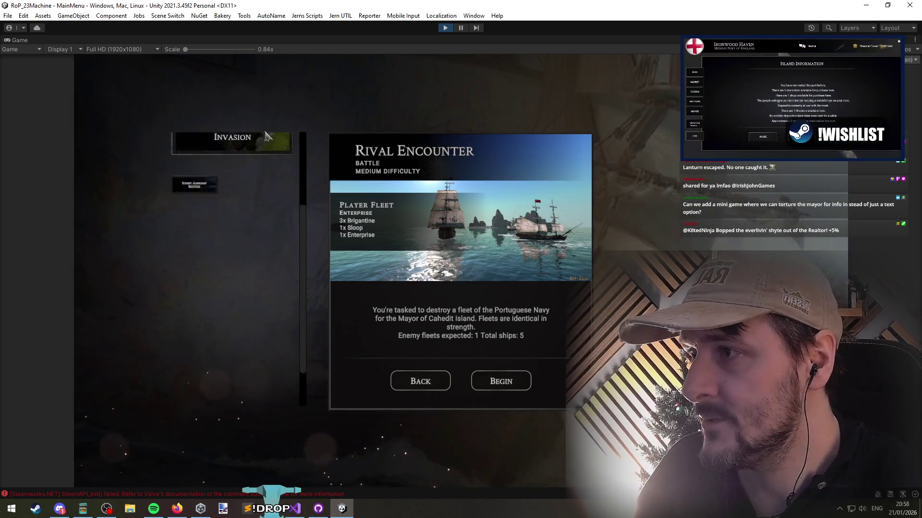
left_click(239, 333)
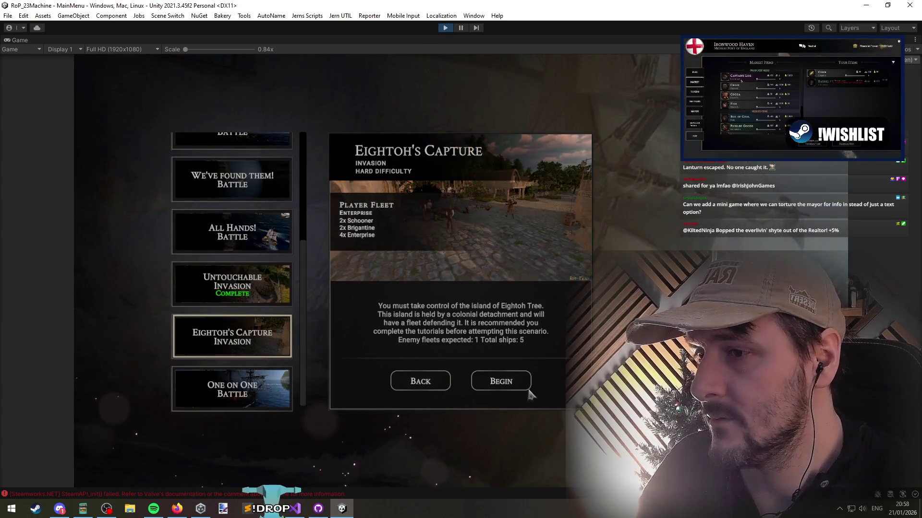
left_click(504, 383)
left_click(460, 447)
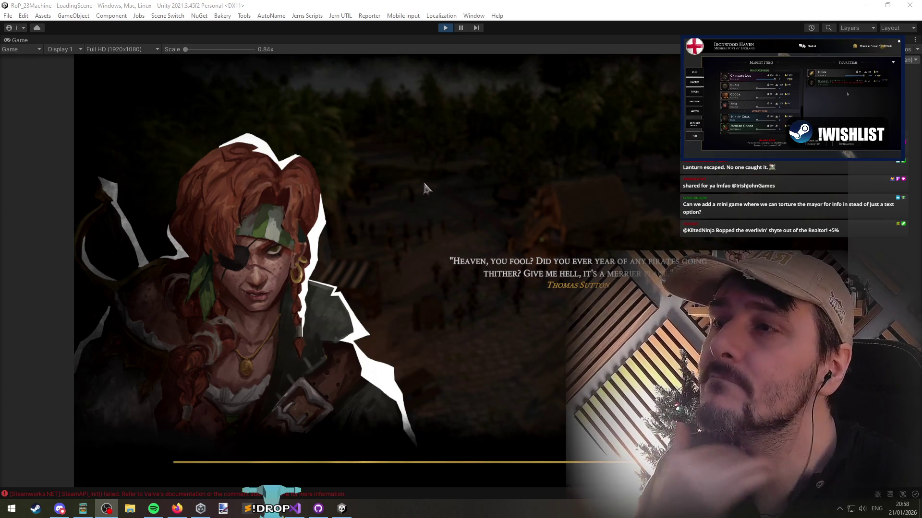
left_click(453, 225)
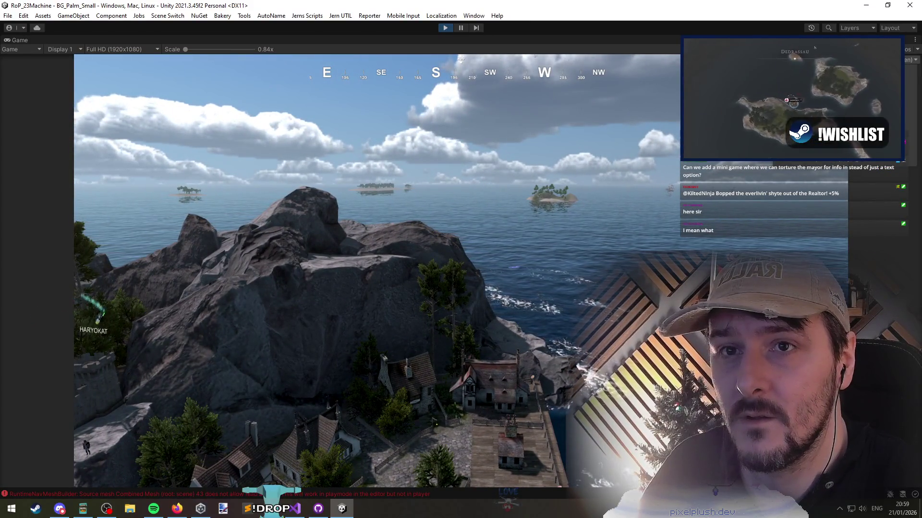
- Pause the running scenario with Ctrl+Shift+P to leave the maximized Game view
left_click(471, 16)
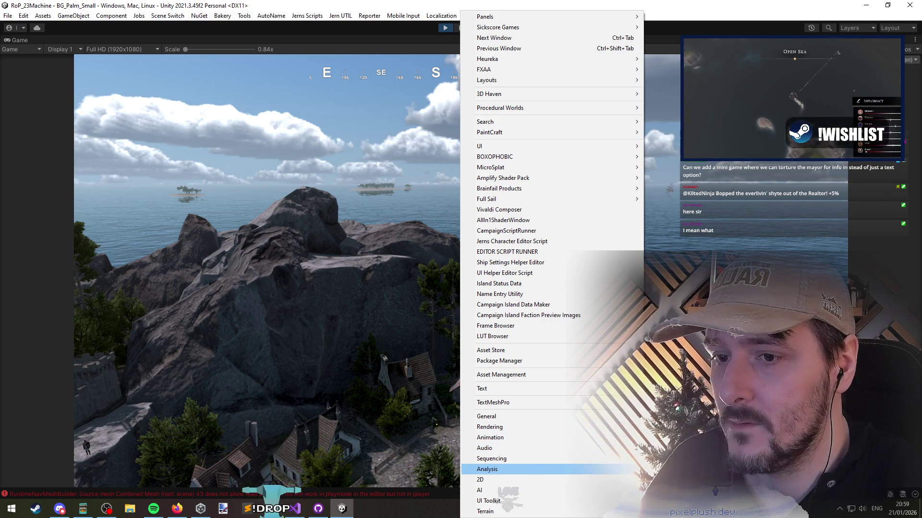
left_click(487, 469)
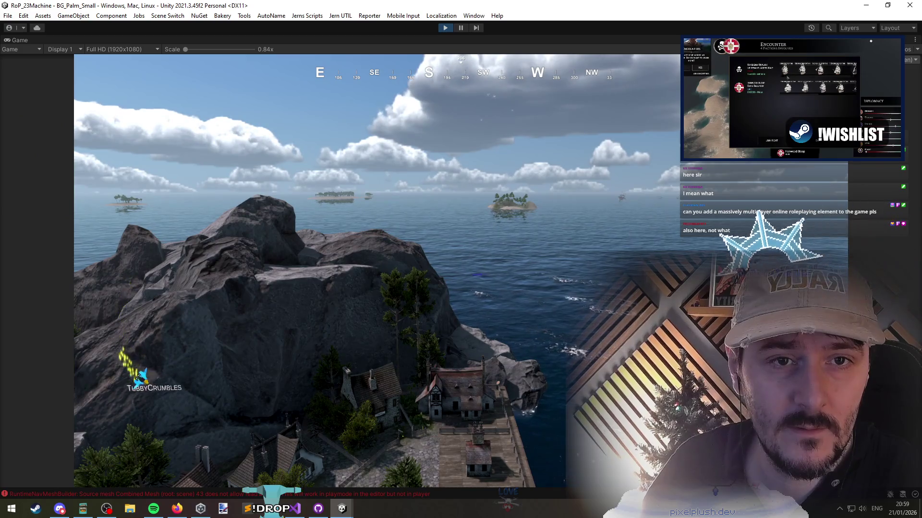
key("ctrl+shift+p")
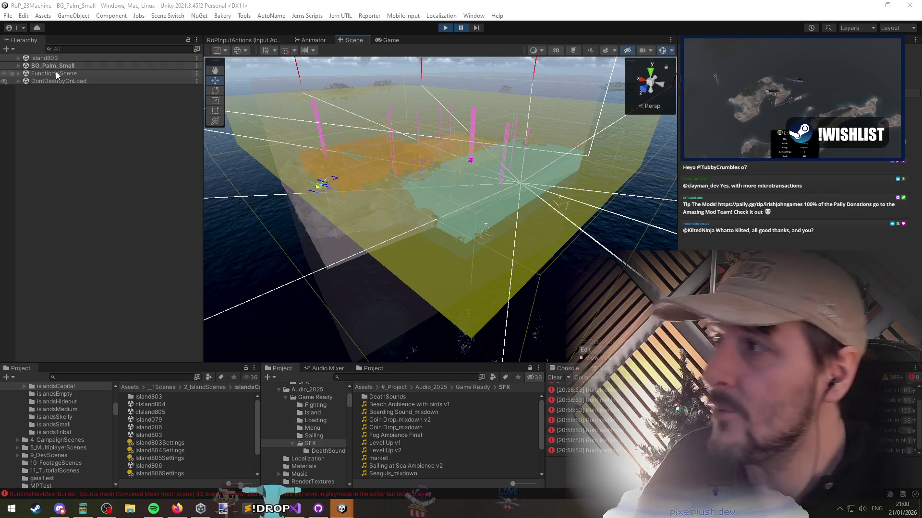
left_click(75, 48)
- Find Reporter, stop the game, deactivate Reporter in DDOLScene, then relaunch play mode
type("R")
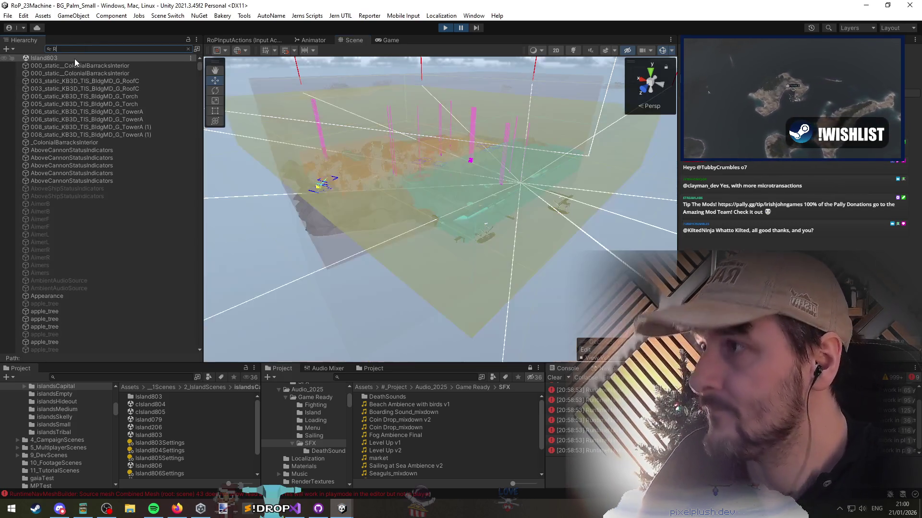
type("eporter")
left_click(82, 82)
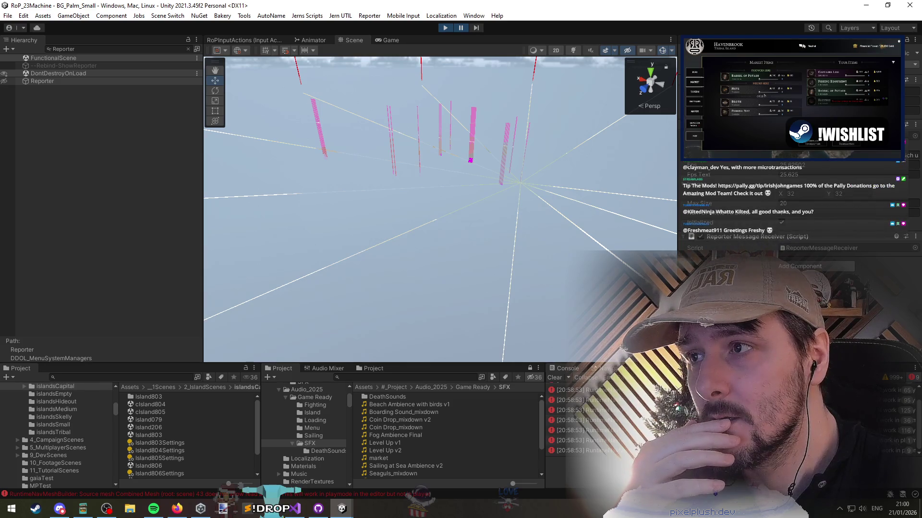
left_click(446, 28)
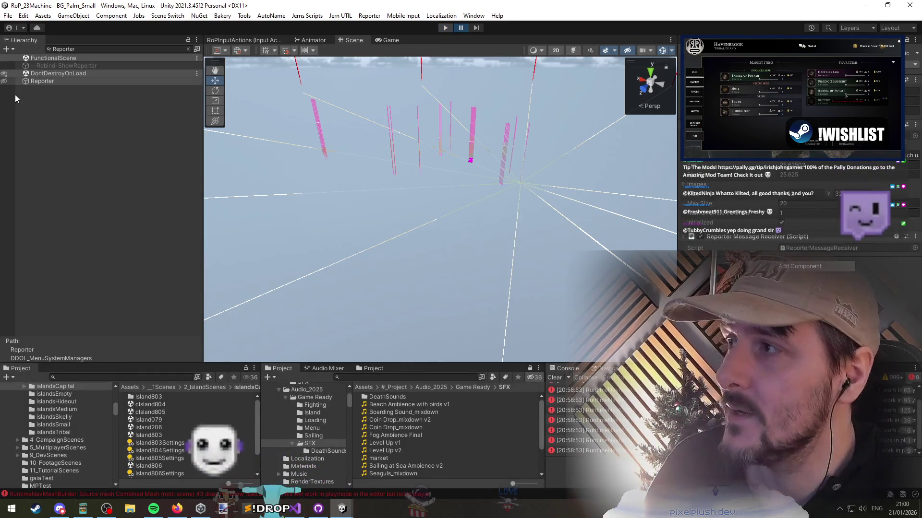
left_click(59, 68)
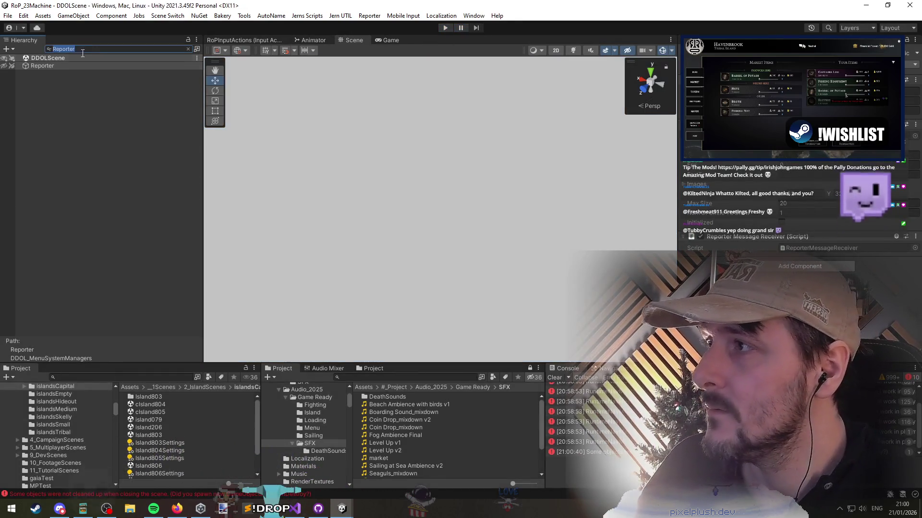
key("Delete")
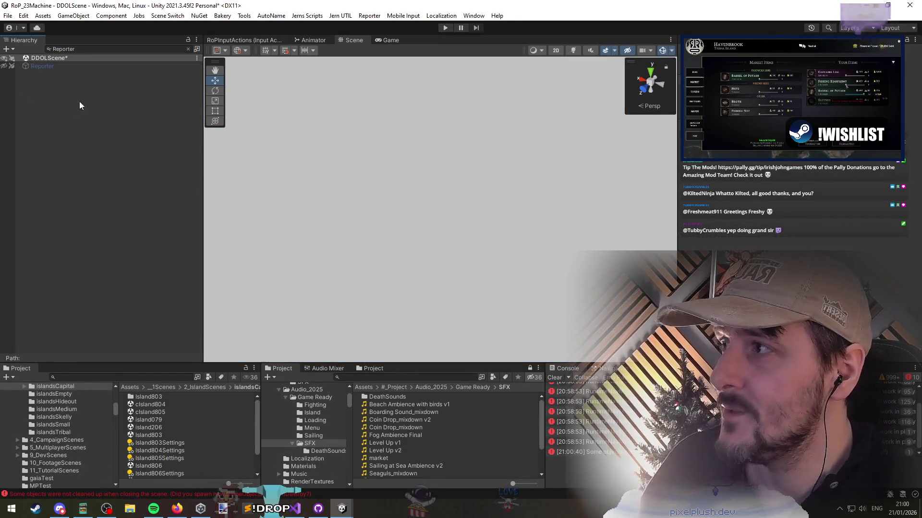
key("ctrl+p")
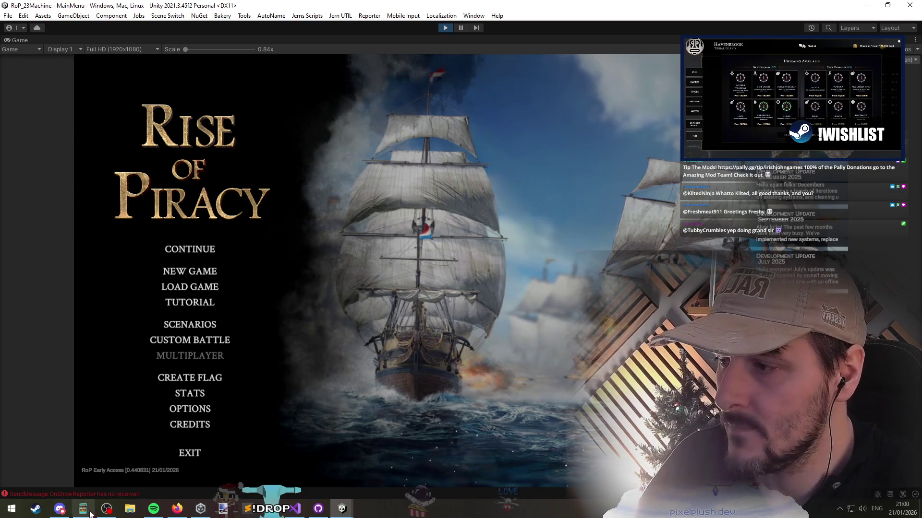
- Read the SendMessage OnShowReporter error in the error log and close it
left_click(80, 498)
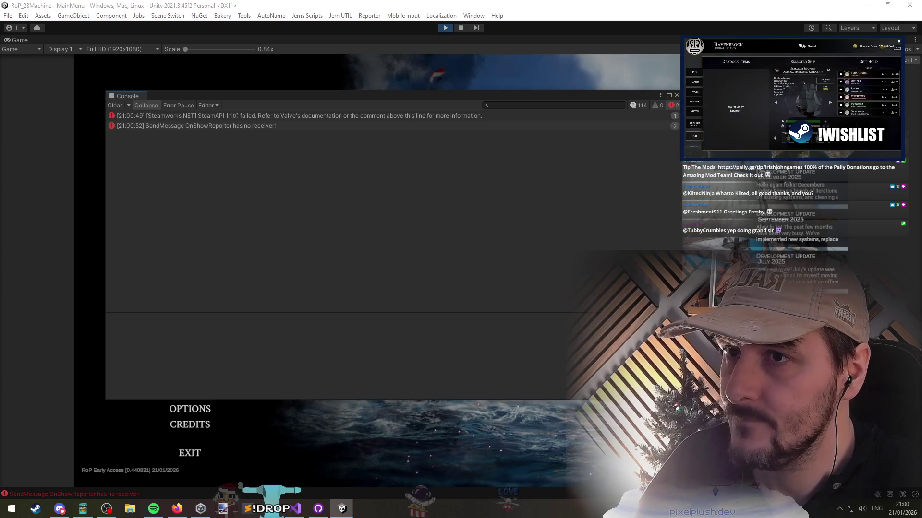
left_click(625, 129)
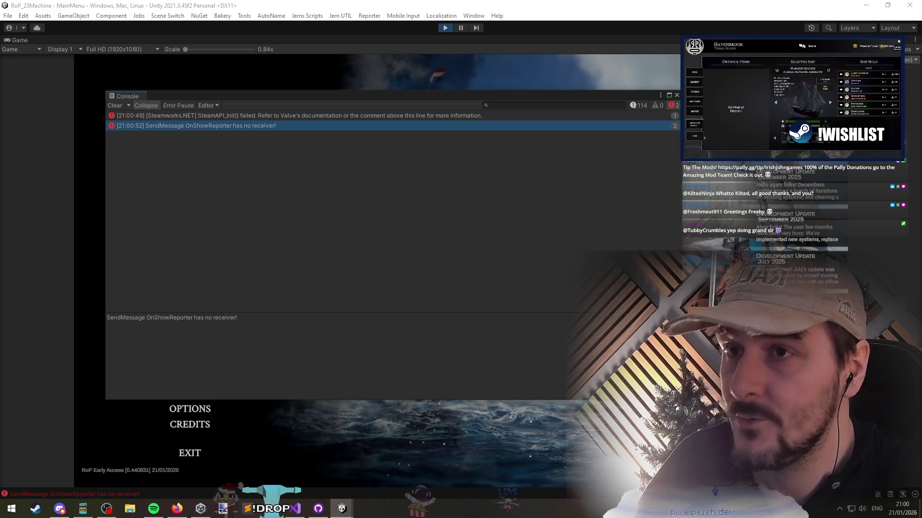
left_click(676, 95)
- Start Eightoh's Capture again, try the cannon effect scale debug option, then pause the game
left_click(197, 340)
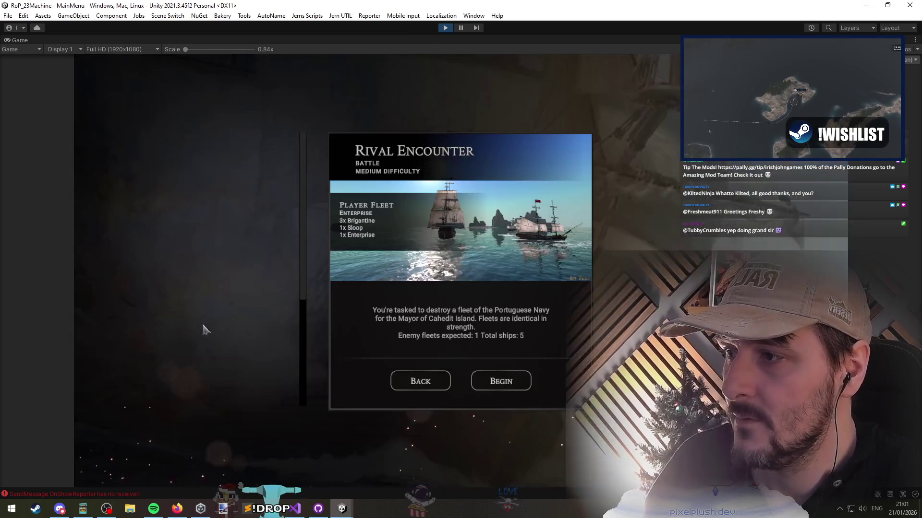
scroll(232, 269, "down", 5)
left_click(234, 273)
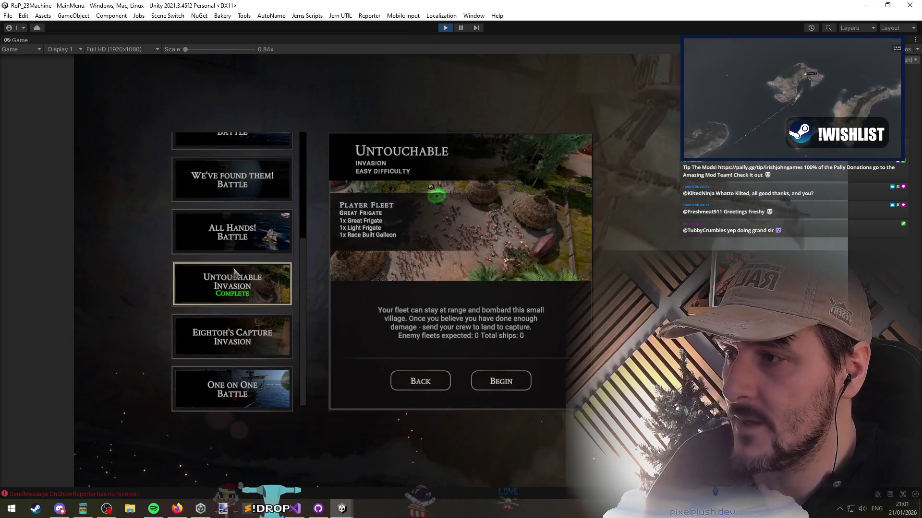
left_click(232, 336)
left_click(501, 381)
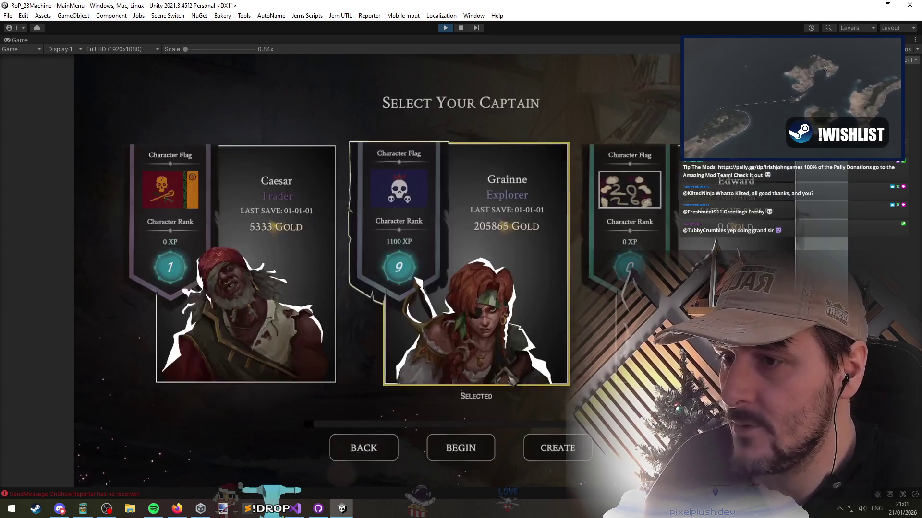
left_click(459, 447)
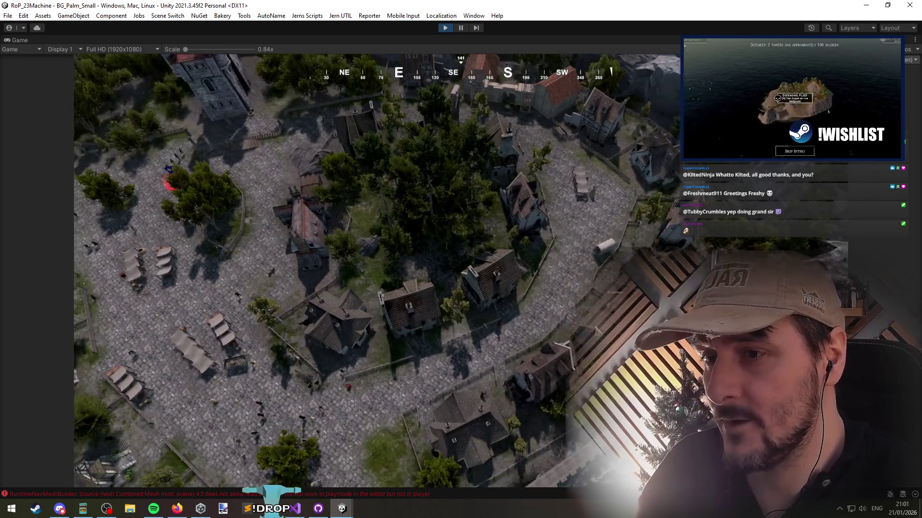
left_click(594, 317)
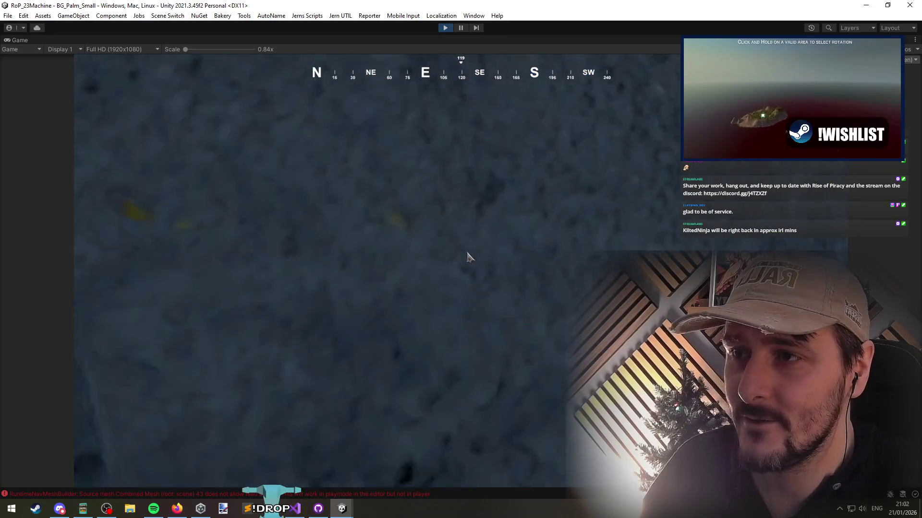
left_click(463, 27)
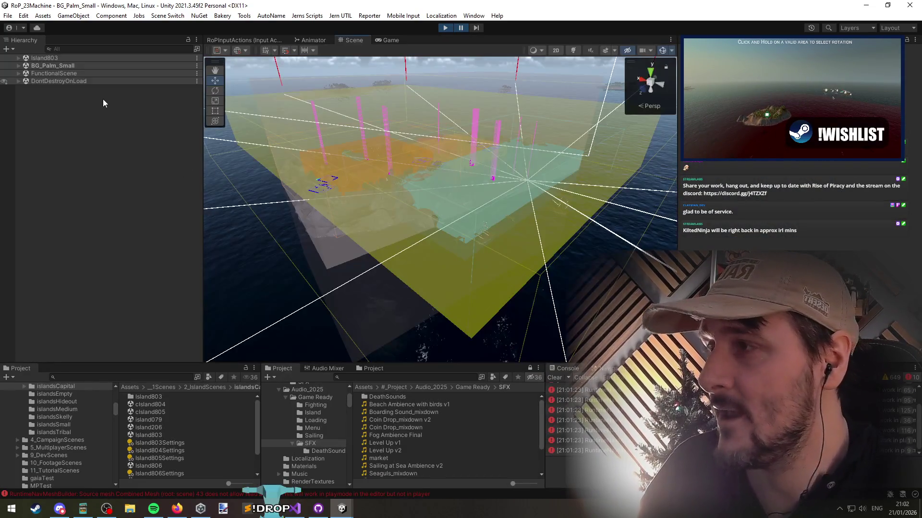
- Reveal the Island803 scene asset in the Project via Select Scene Asset and browse its folder
left_click_drag(478, 142, 478, 147)
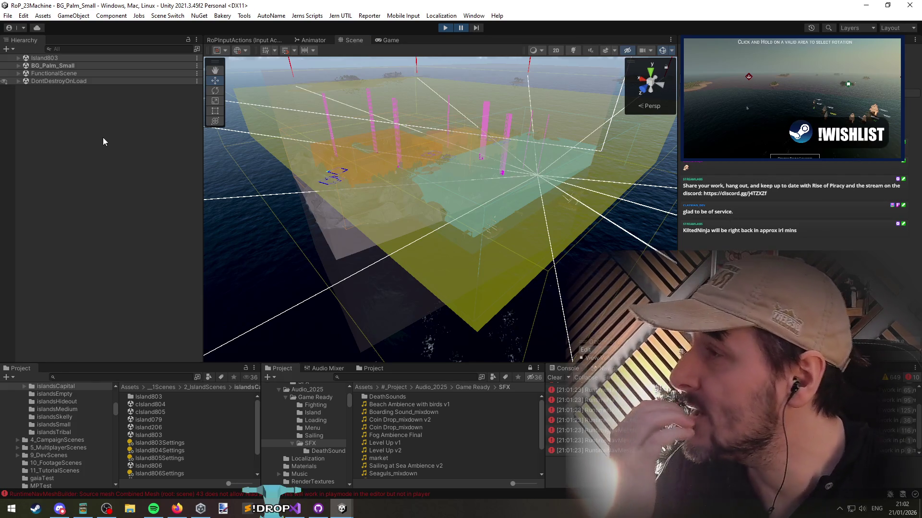
right_click(48, 60)
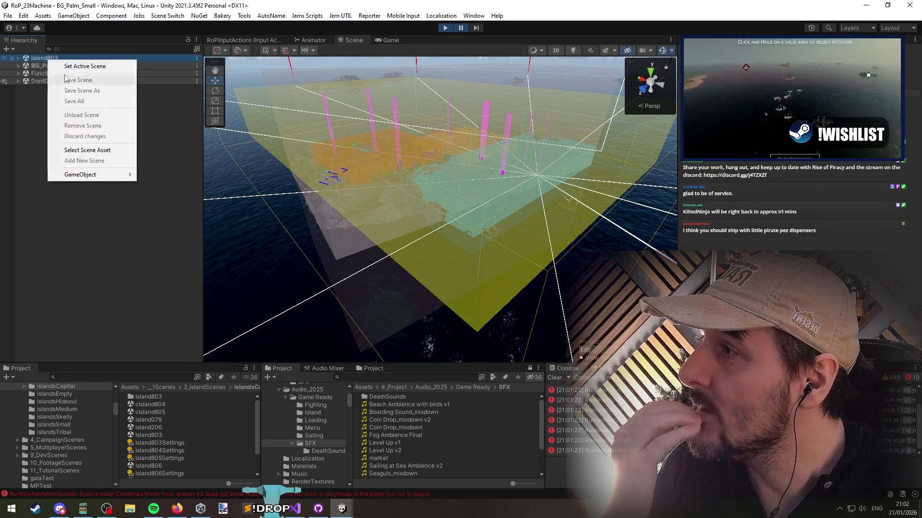
left_click(76, 149)
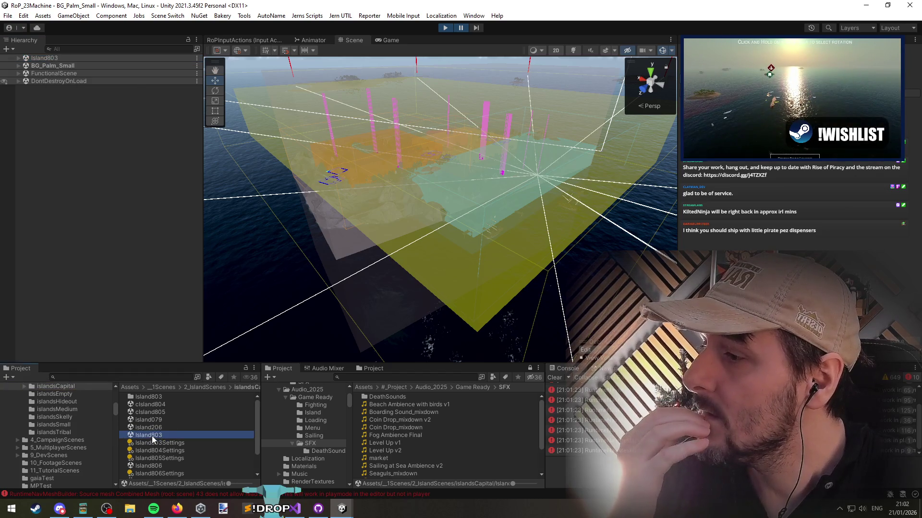
double_click(160, 397)
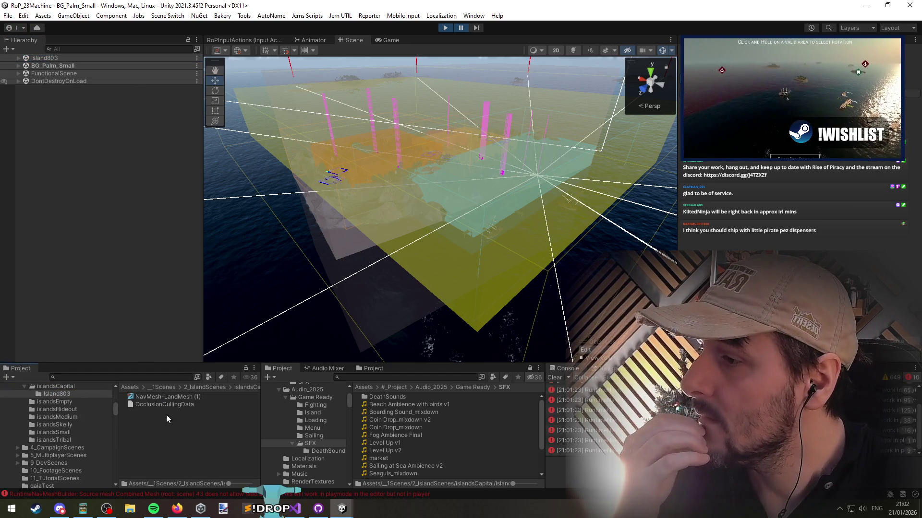
left_click(209, 387)
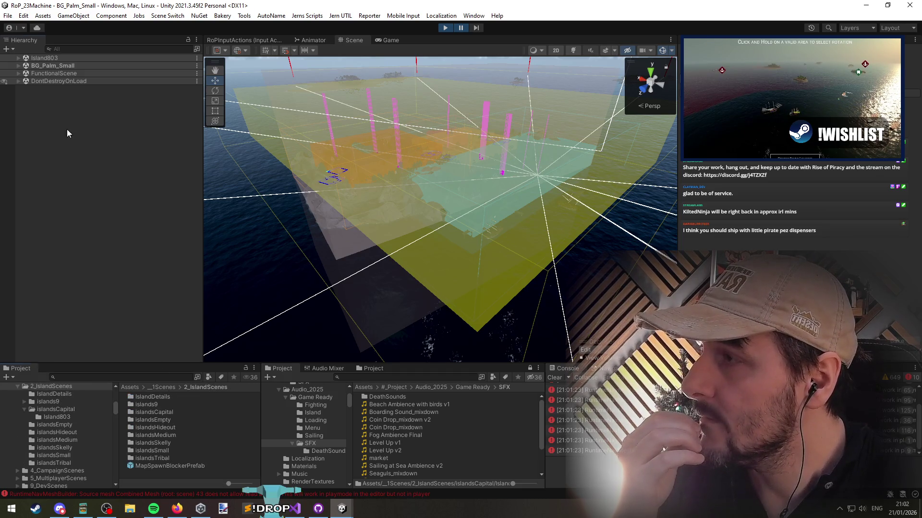
- Reveal and select the Island803 scene file again, then exit play mode
right_click(54, 59)
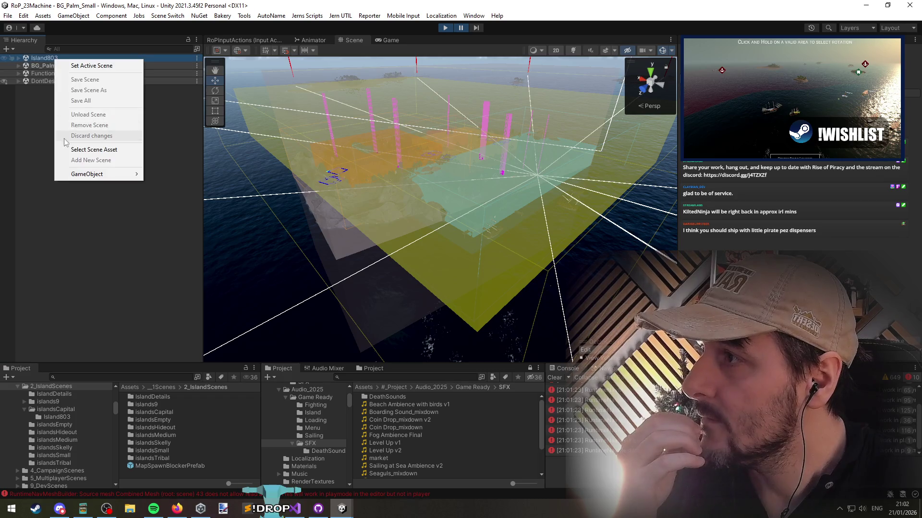
left_click(88, 150)
left_click(164, 436)
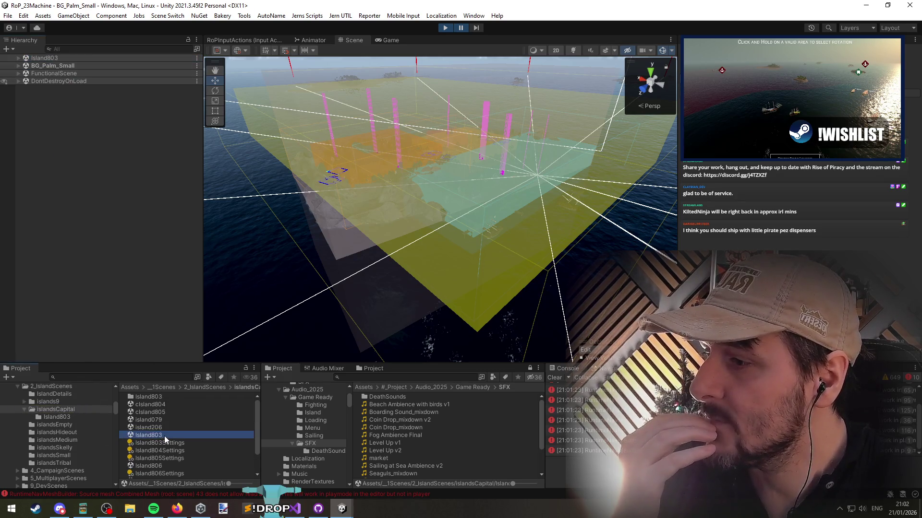
left_click(63, 111)
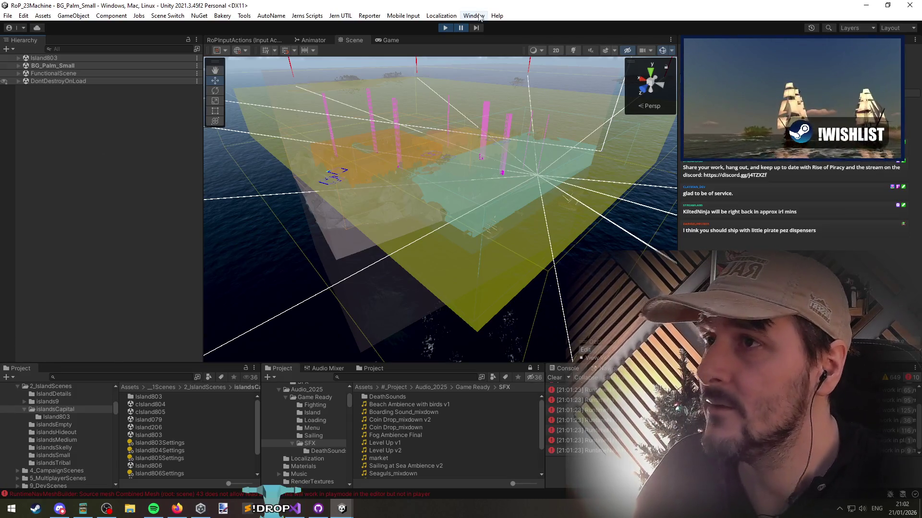
left_click(445, 30)
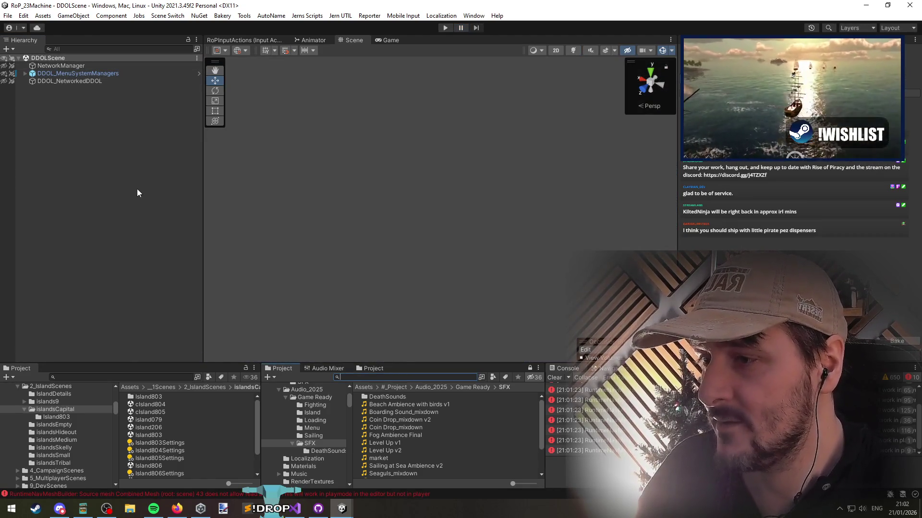
- Add FunctionalScene to the loaded scenes with the Scene Switch shortcut
left_click(167, 16)
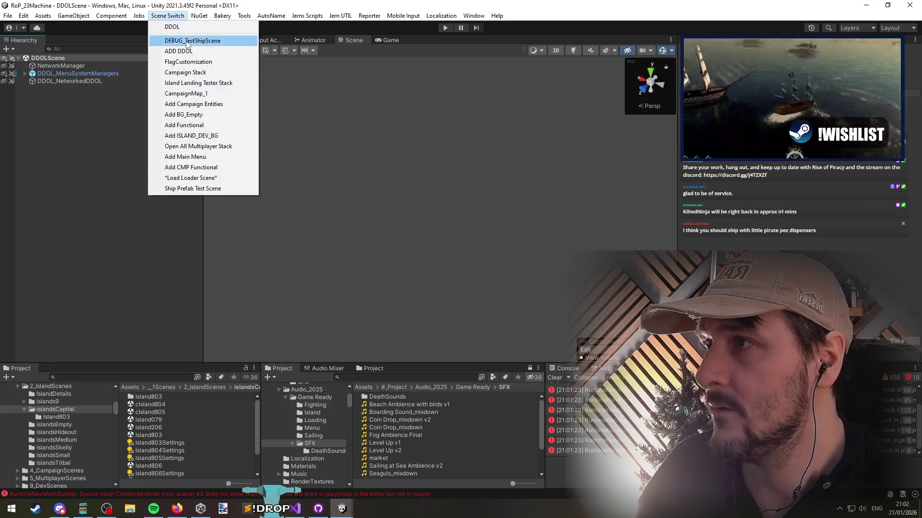
left_click(184, 123)
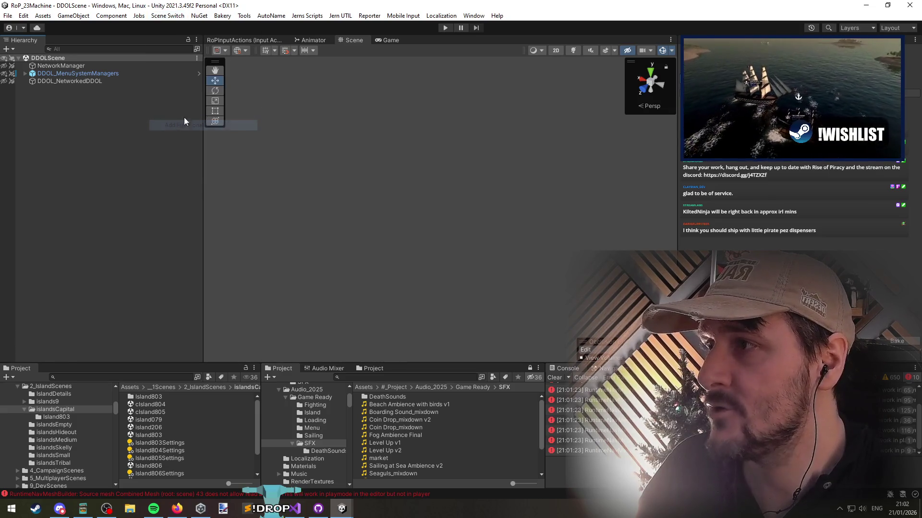
left_click(168, 16)
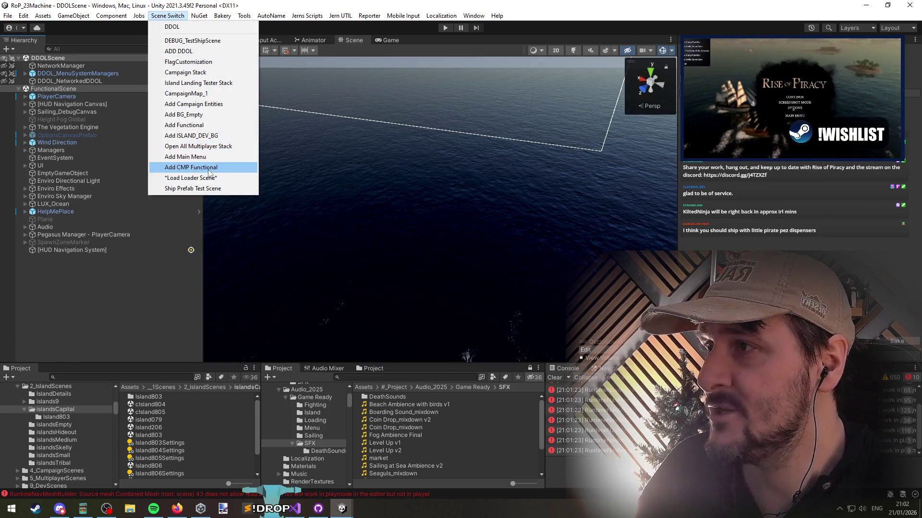
left_click(82, 351)
- Drag the Island803 and BG_Palm_Small scenes from the Project into the Hierarchy
left_click(120, 377)
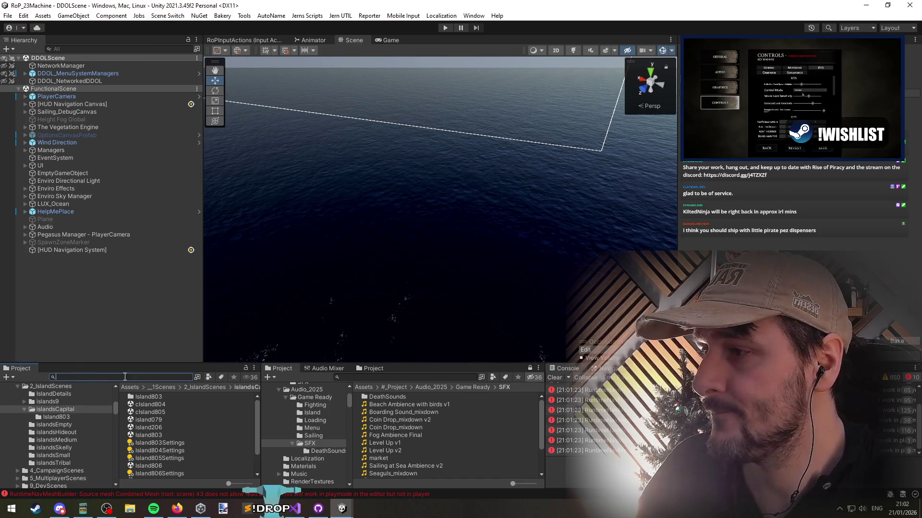
left_click(165, 434)
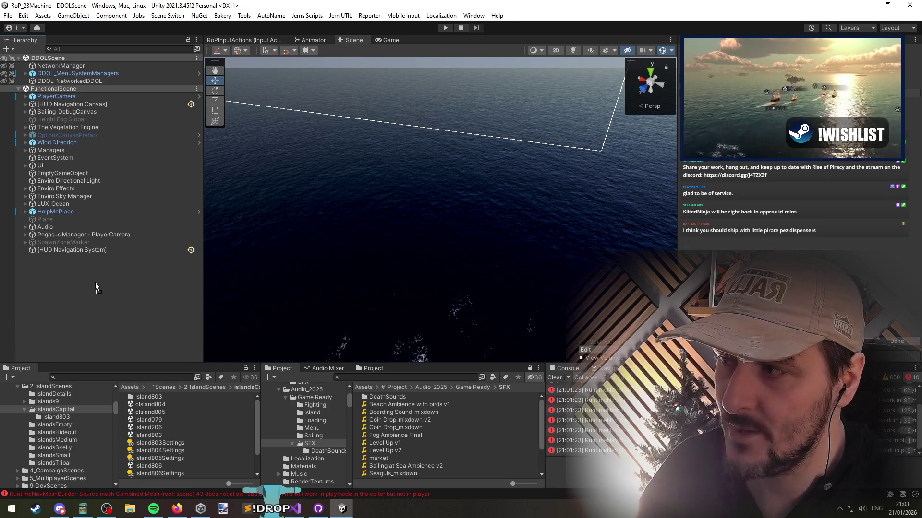
left_click_drag(99, 281, 100, 282)
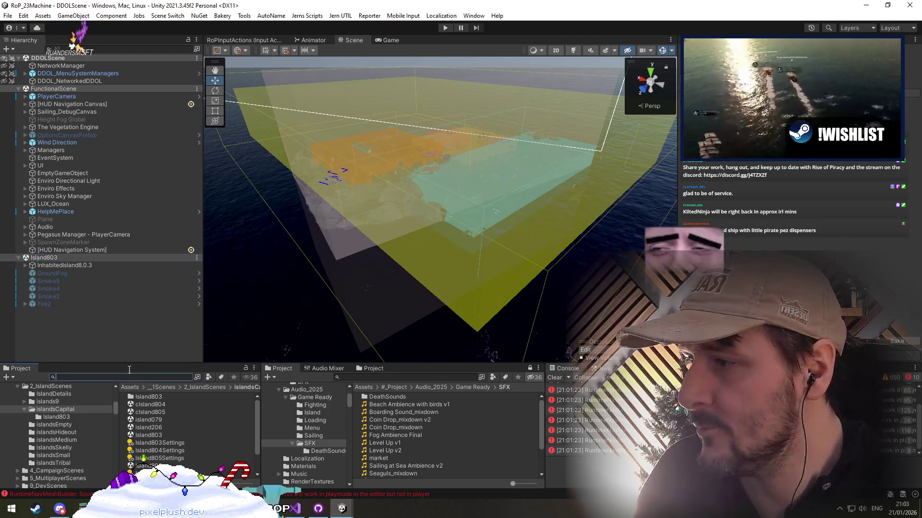
left_click(115, 377)
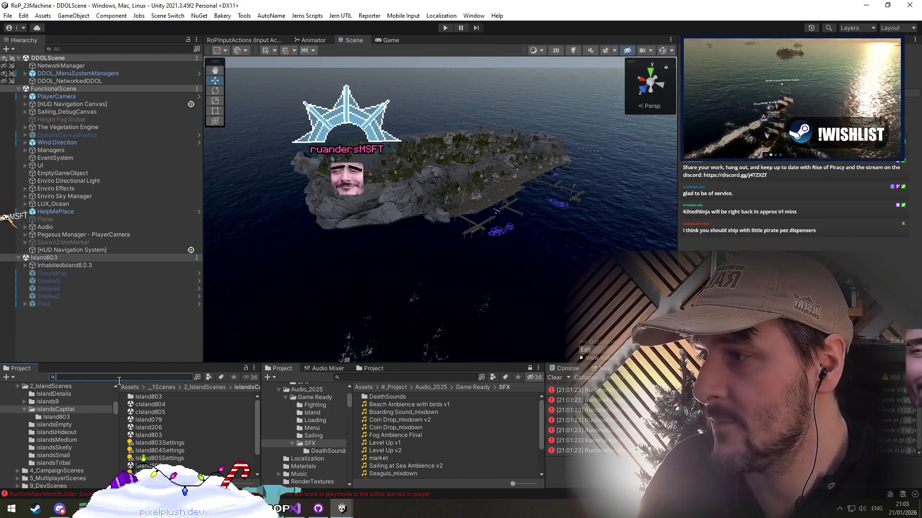
type("bg_p")
type("alm")
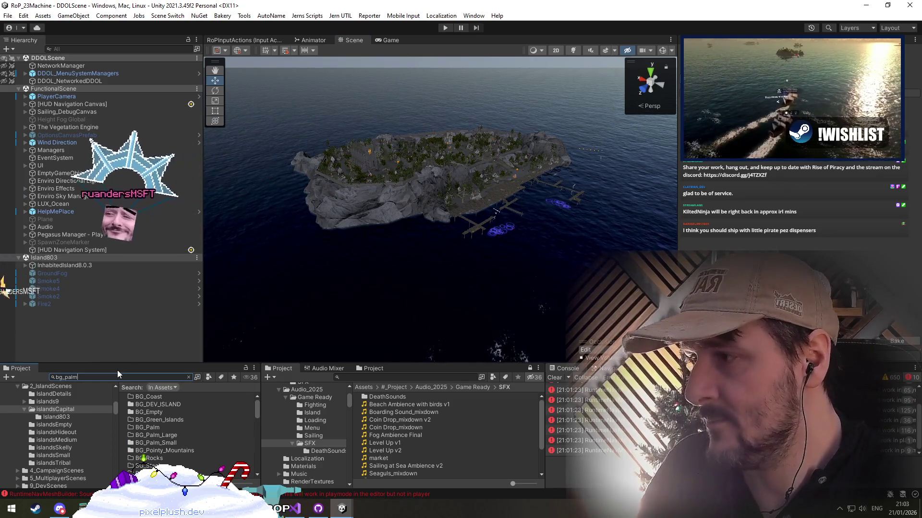
left_click_drag(166, 435, 92, 329)
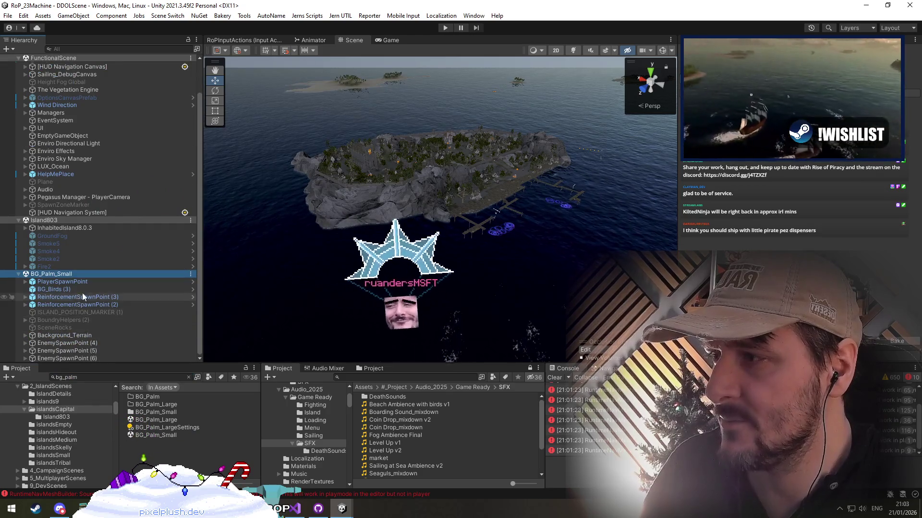
- Look down over the island and collapse all scene entries in the Hierarchy
double_click(96, 286)
mouse_move(355, 193)
left_mouse_down()
mouse_move(336, 158)
mouse_move(380, 206)
left_mouse_up()
left_click(54, 220)
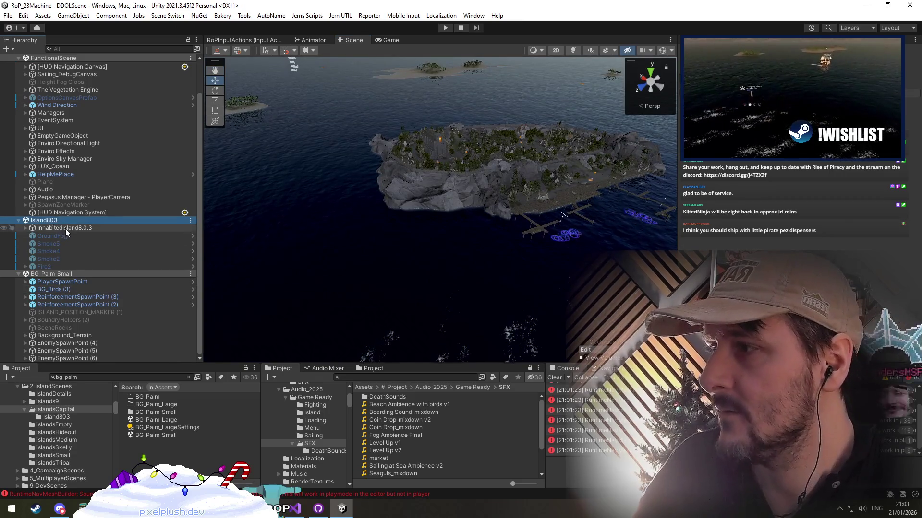
key("Left")
left_click(68, 237)
key("Left")
left_click(65, 90)
key("Left")
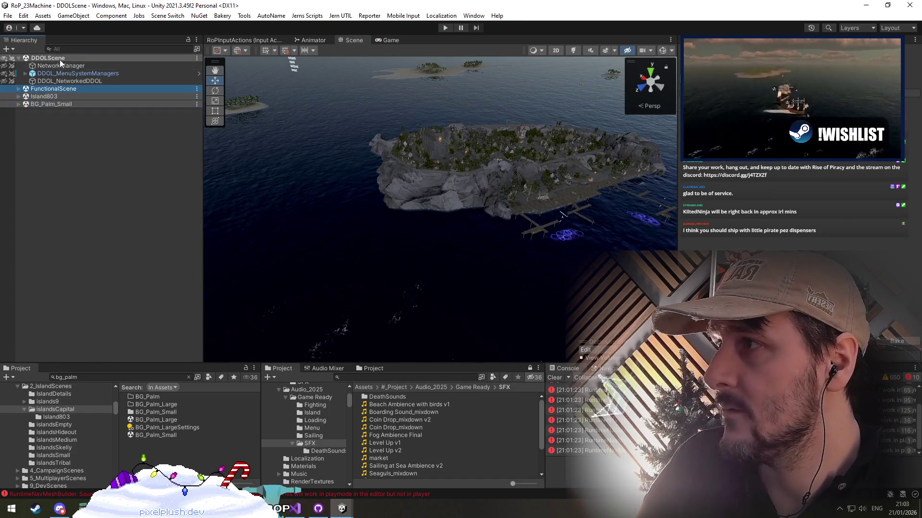
left_click(60, 58)
key("Left")
left_click(65, 117)
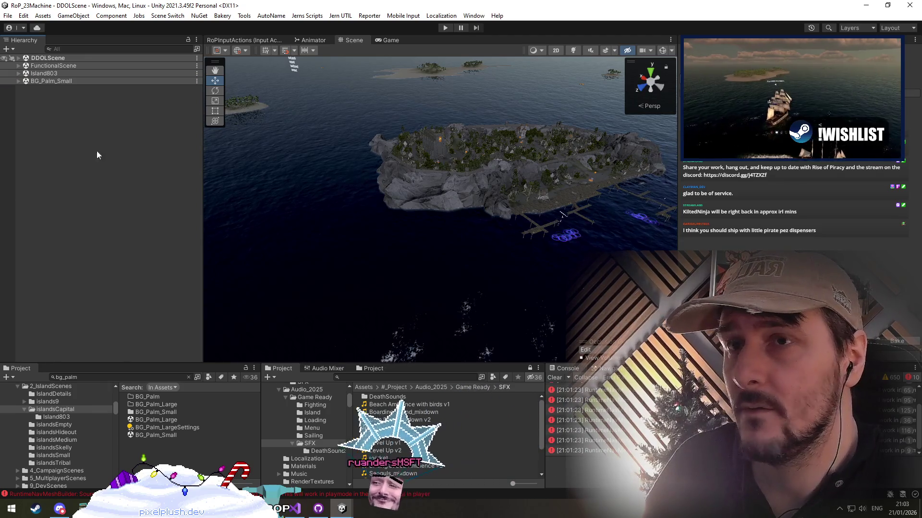
- Make Island803 the active scene and start the occlusion culling bake
double_click(45, 65)
double_click(44, 73)
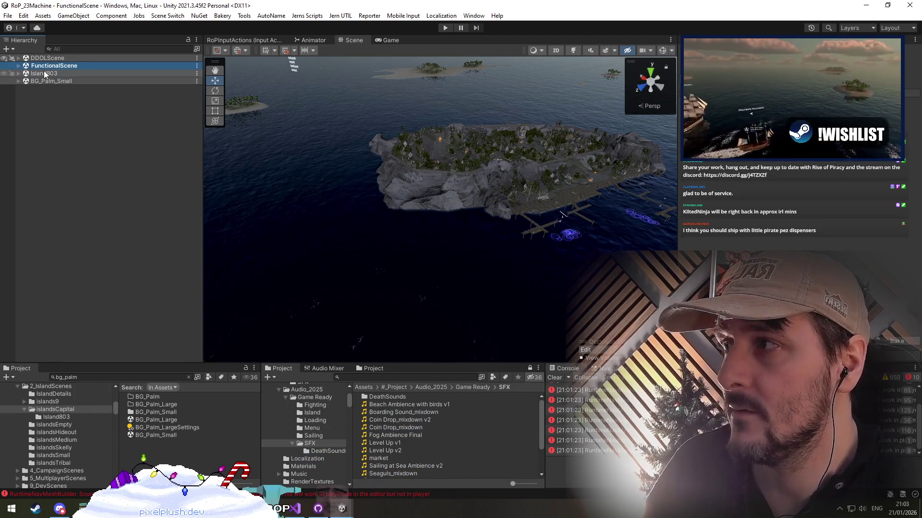
left_click(108, 137)
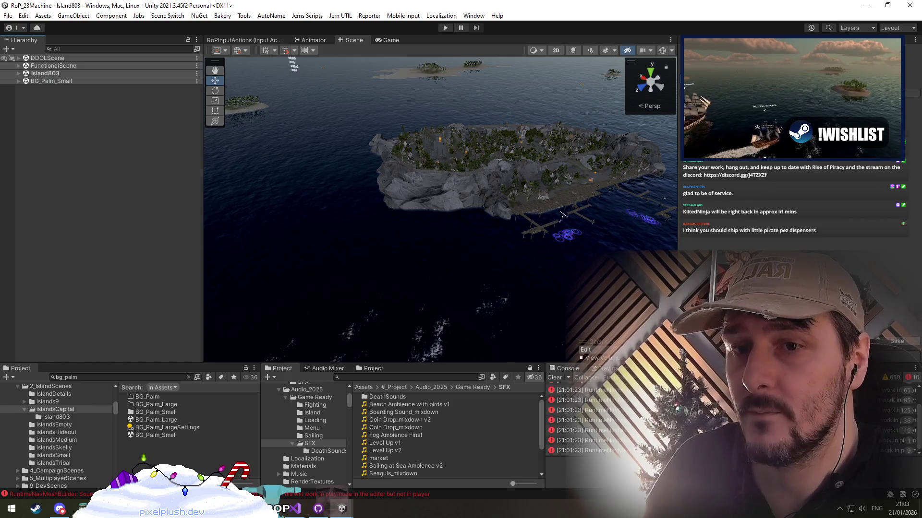
left_click(897, 341)
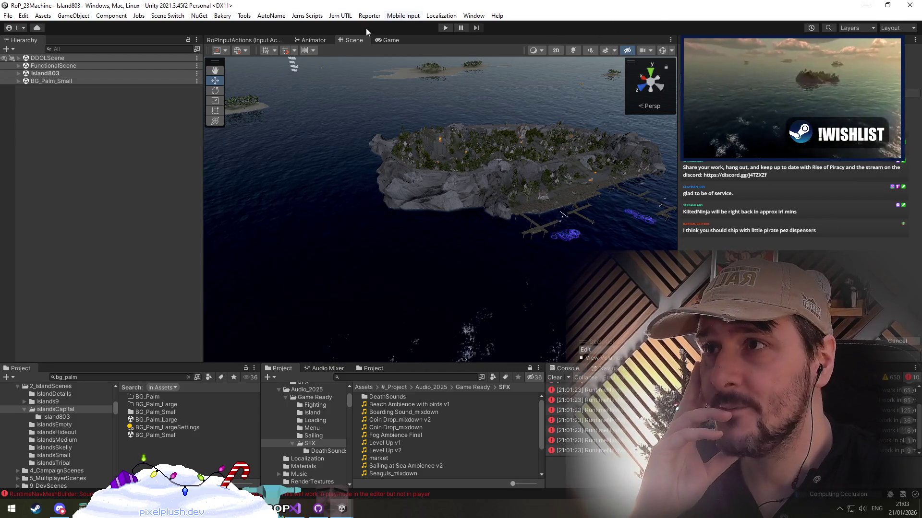
- Show the CampaignEntityDescription Animator graph with its Initial, FadeIn and FadeOut states
left_click(385, 39)
left_click(310, 40)
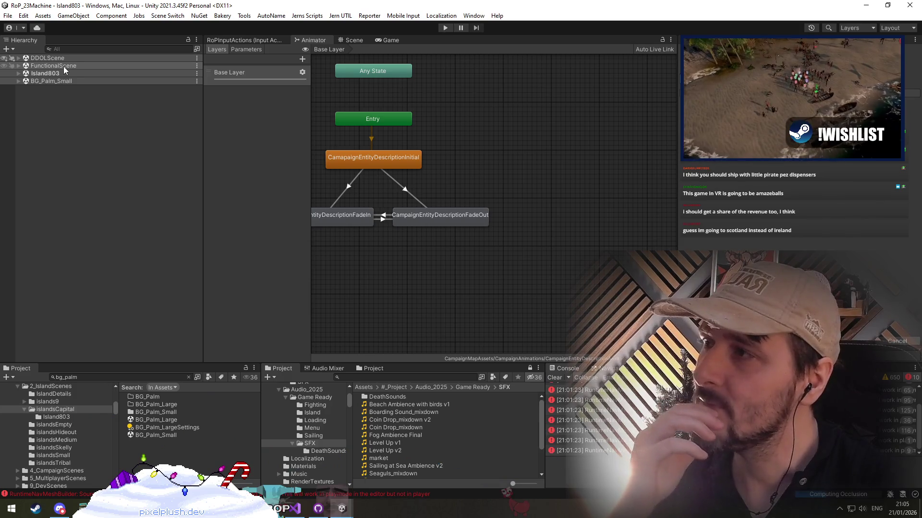
- Wait out the occlusion bake, then bring up the Animator canvas context menu
left_click(77, 93)
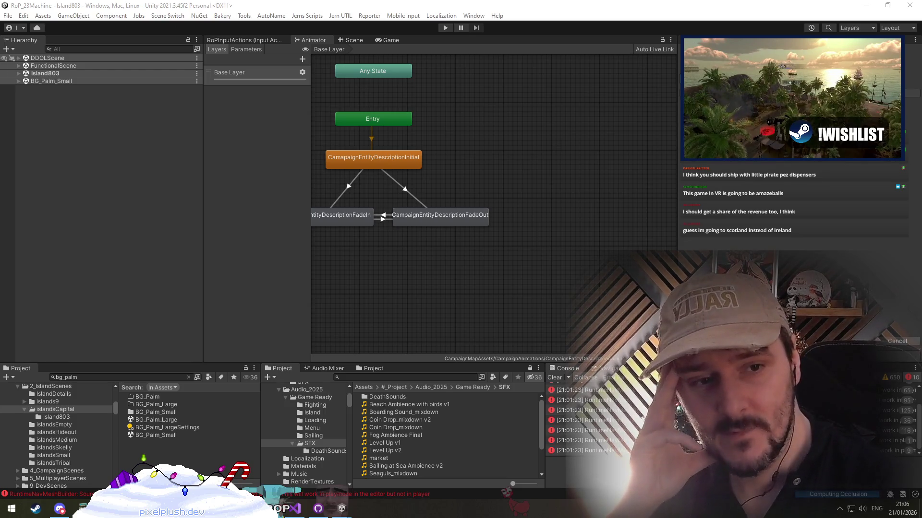
right_click(542, 242)
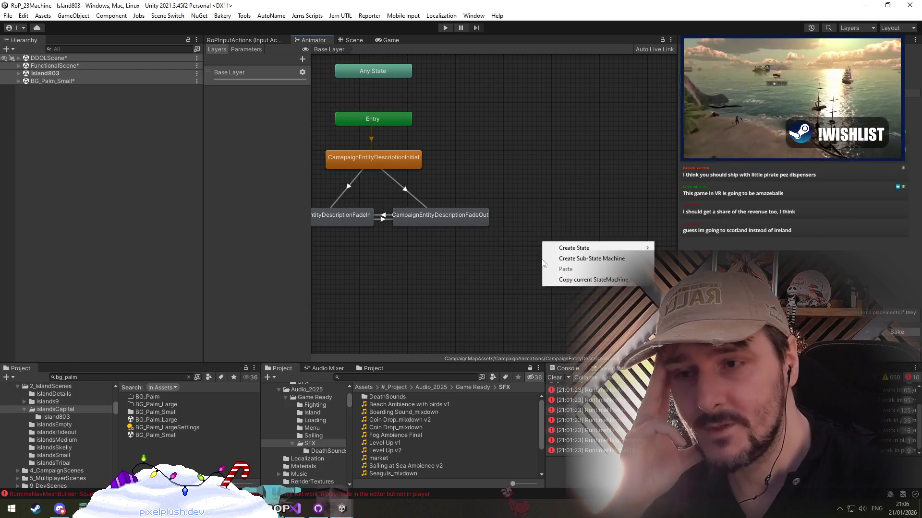
- Dismiss the Animator menus and orbit the Scene view toward the flat terrain
left_click(559, 185)
right_click(534, 173)
left_click(168, 176)
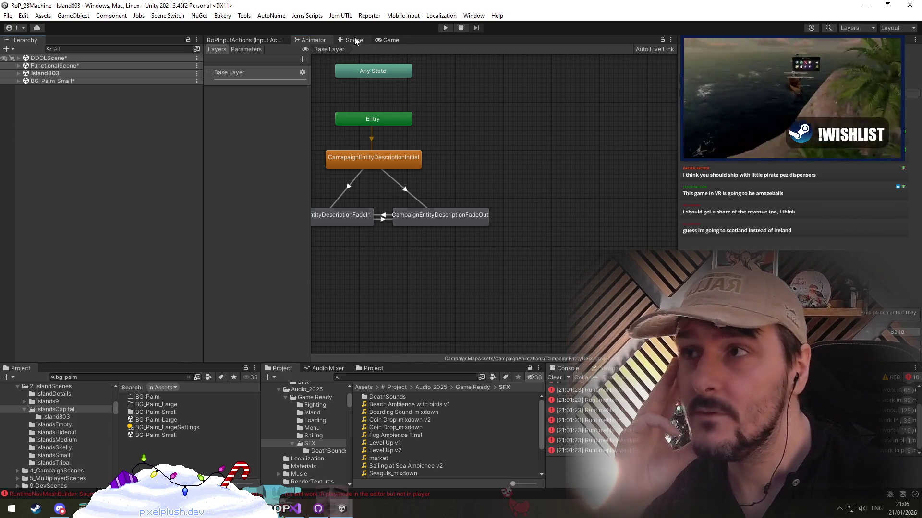
left_click(354, 40)
left_click_drag(515, 190, 658, 186)
left_click_drag(625, 183, 3, 163)
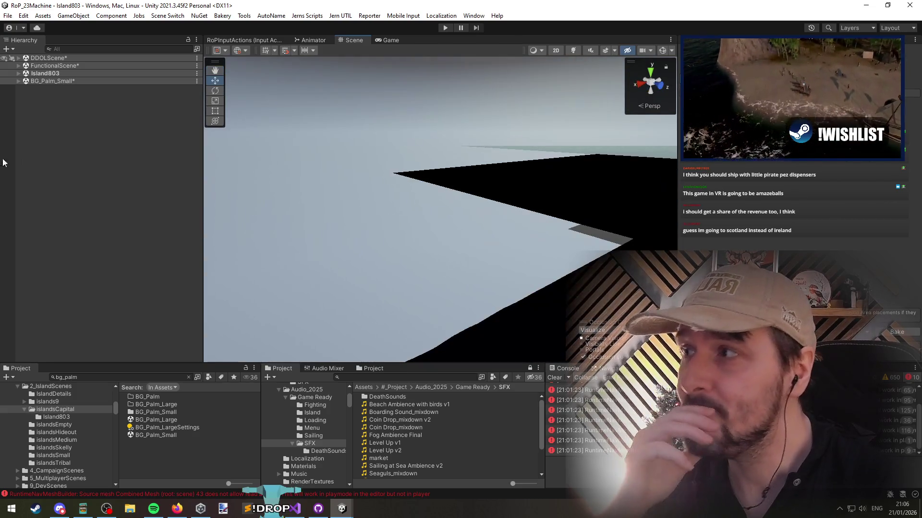
- Review DDOLScene, Island803 and FunctionalScene in the Hierarchy and save the modified scenes with Ctrl+S
left_click(61, 58)
left_click(19, 58)
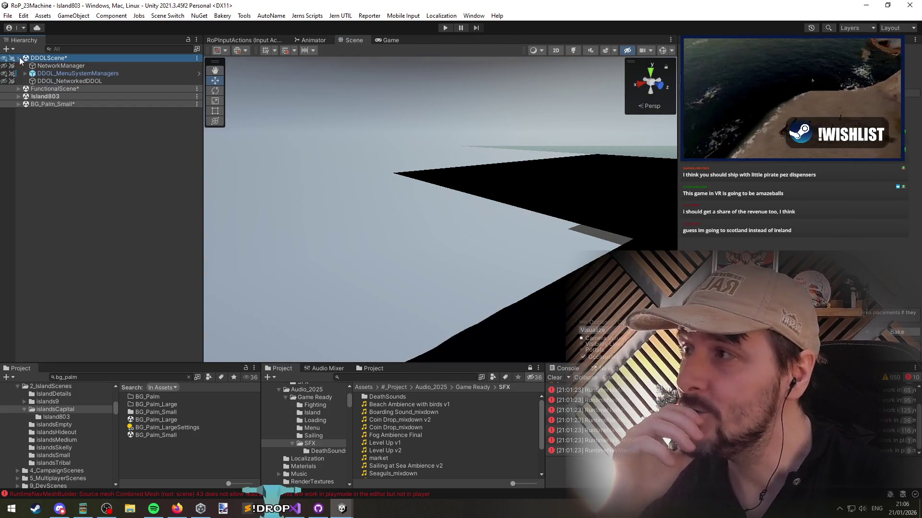
right_click(67, 61)
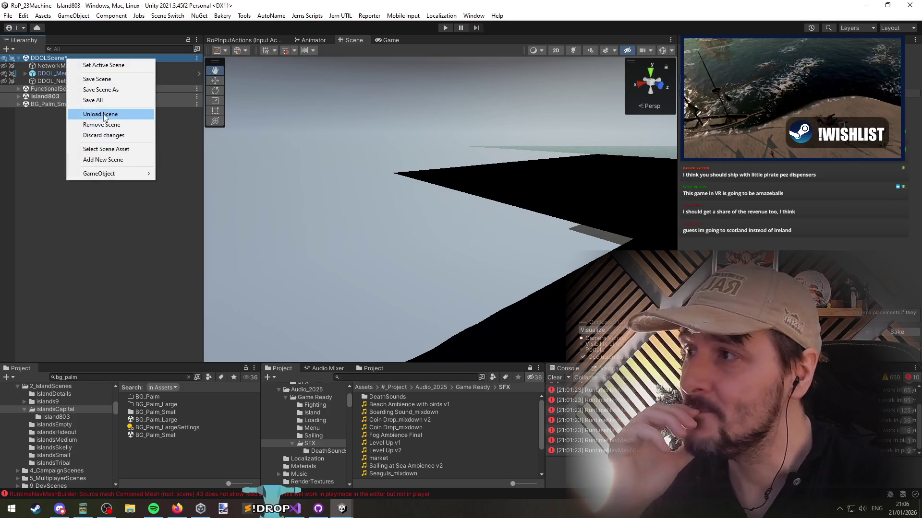
left_click(39, 143)
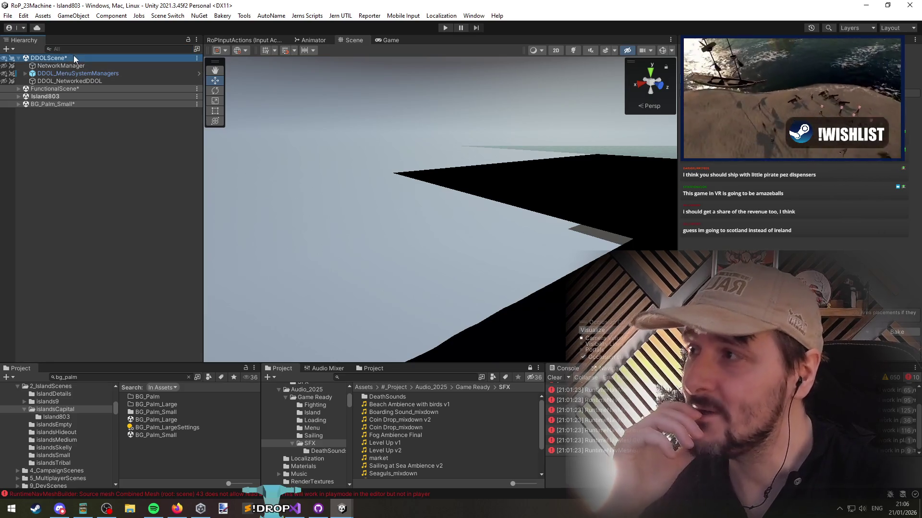
left_click(57, 96)
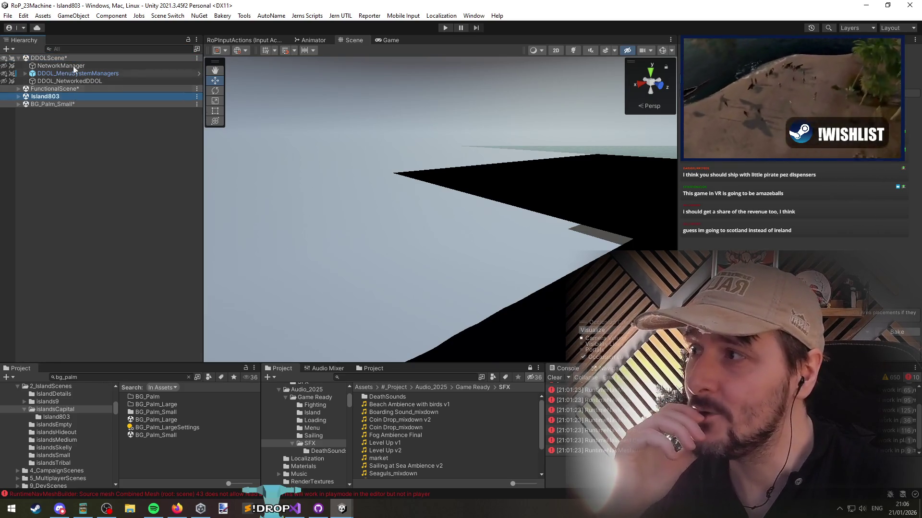
left_click(77, 90)
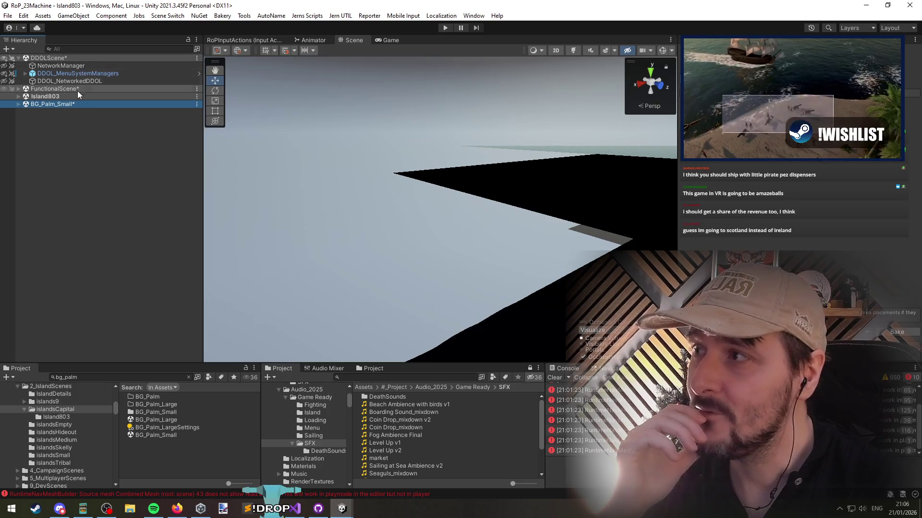
left_click(88, 127)
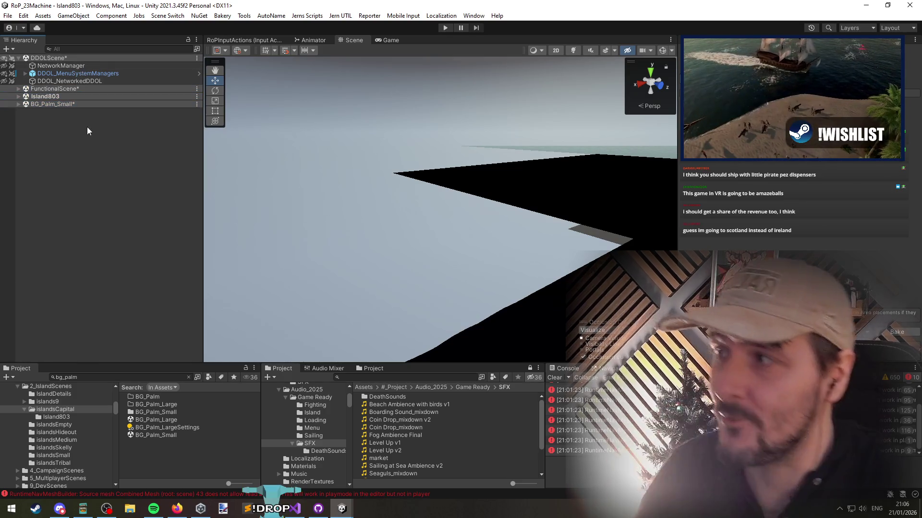
key("ctrl+s")
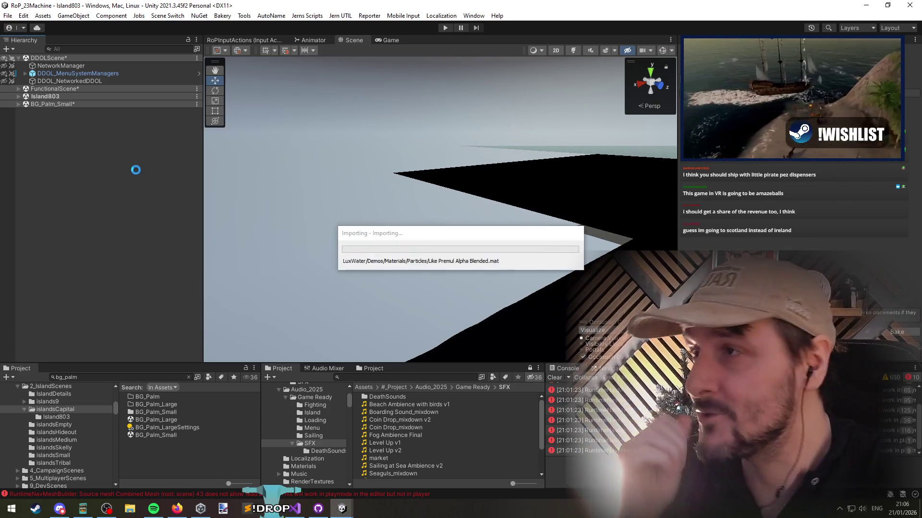
- Select the loaded scenes together and check their context menu
left_click(57, 96)
left_click(59, 102, "shift")
right_click(60, 91)
left_click(96, 146)
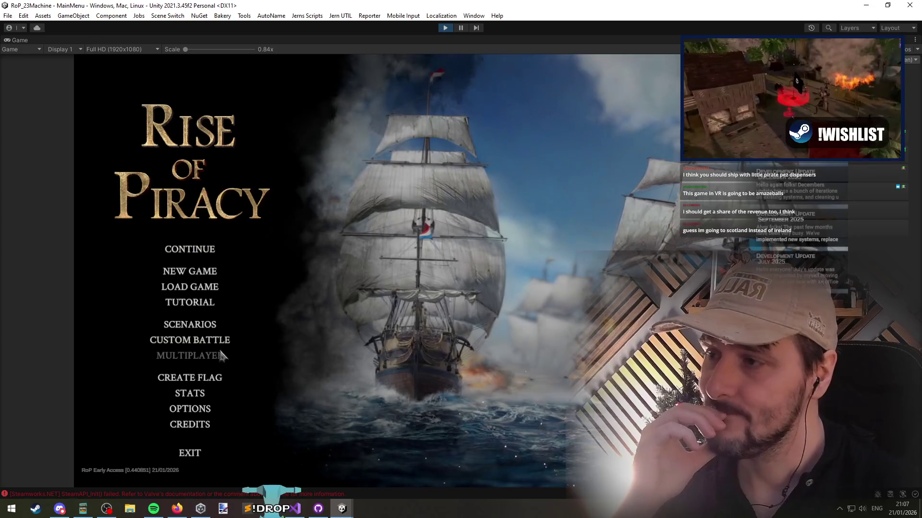
- Launch the Eightoh's Capture invasion scenario from Scenarios and pick a captain
left_click(195, 321)
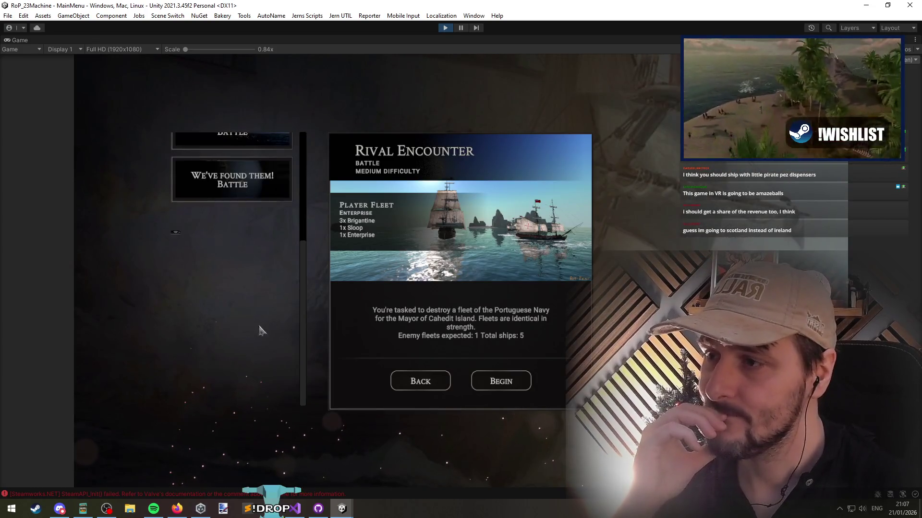
left_click(248, 297)
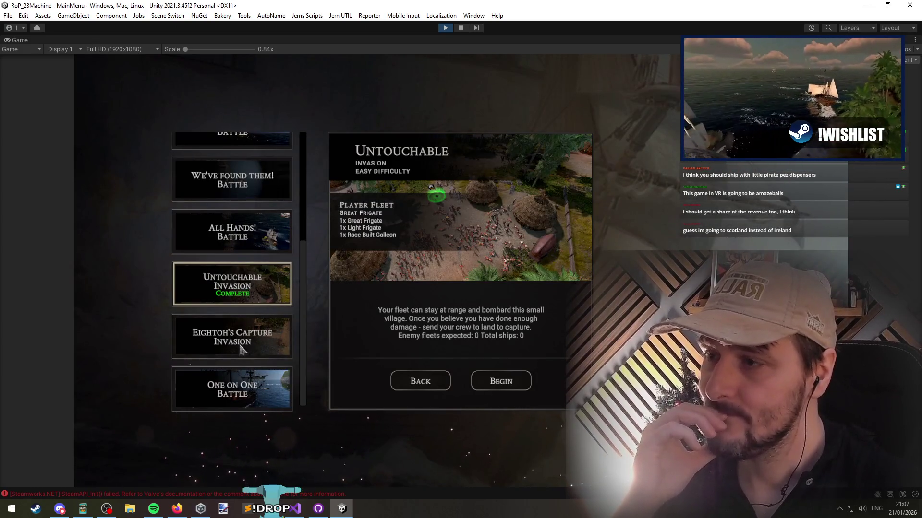
left_click(242, 350)
left_click(495, 378)
left_click(481, 312)
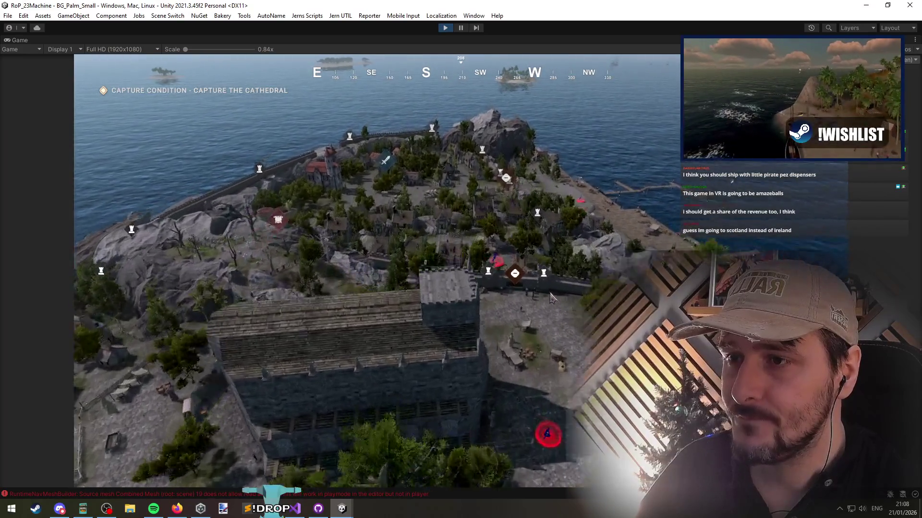
- Order the fleet to sail to a spot and check the Console for errors
left_click_drag(551, 297, 275, 311)
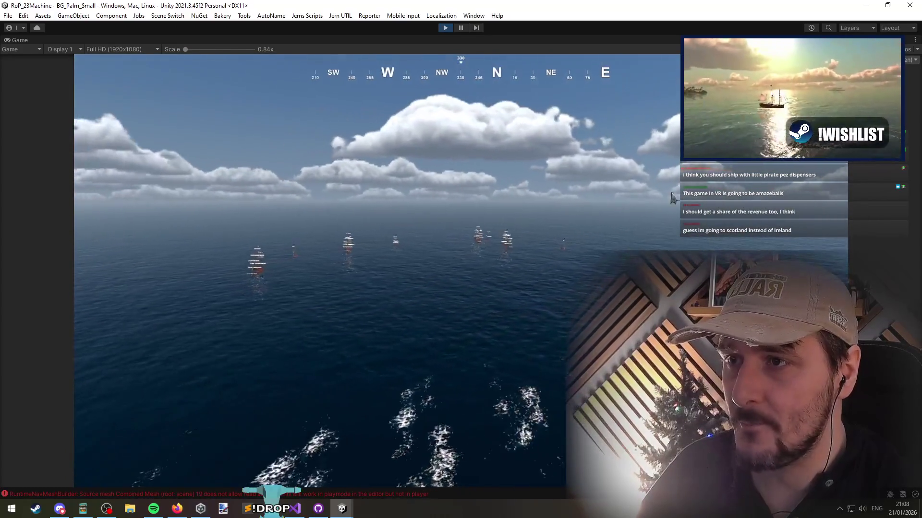
right_click(359, 293)
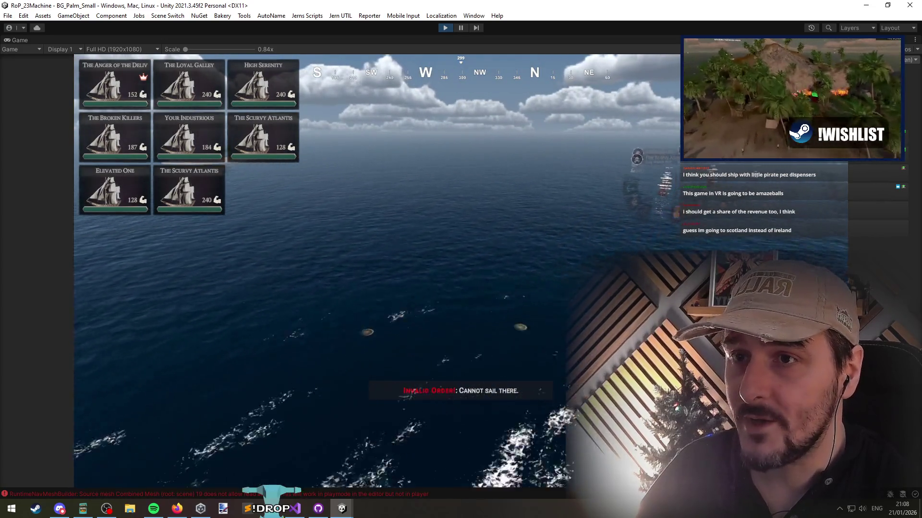
left_click(413, 493)
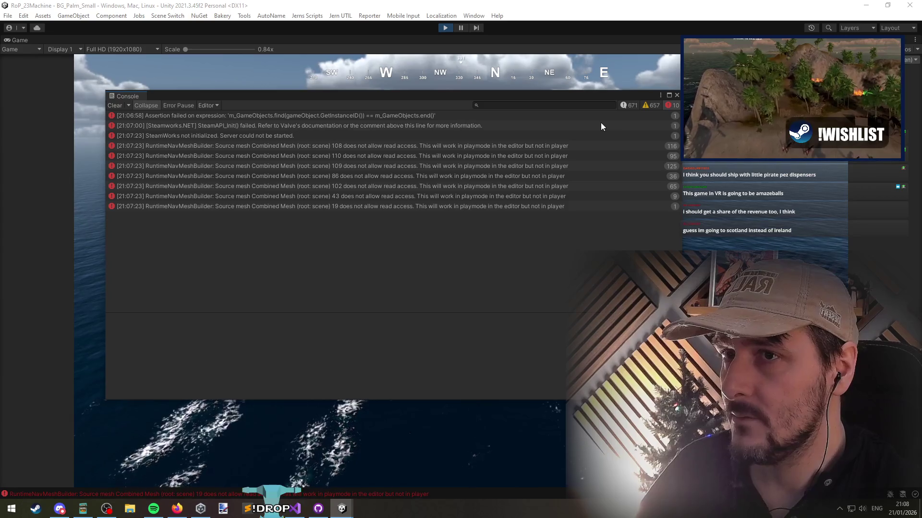
left_click(676, 96)
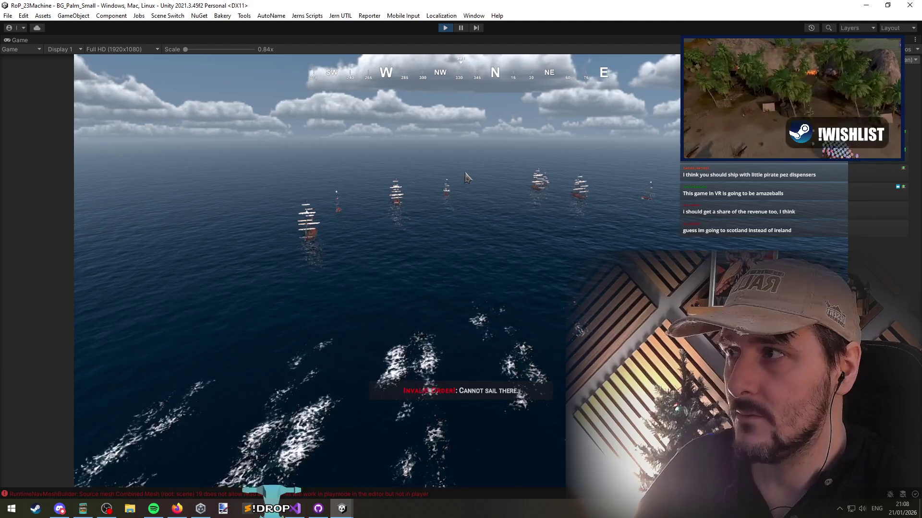
- Run Rebuild Nav Mesh For Water from the in-game debug menu filtered by 'nav'
key("grave")
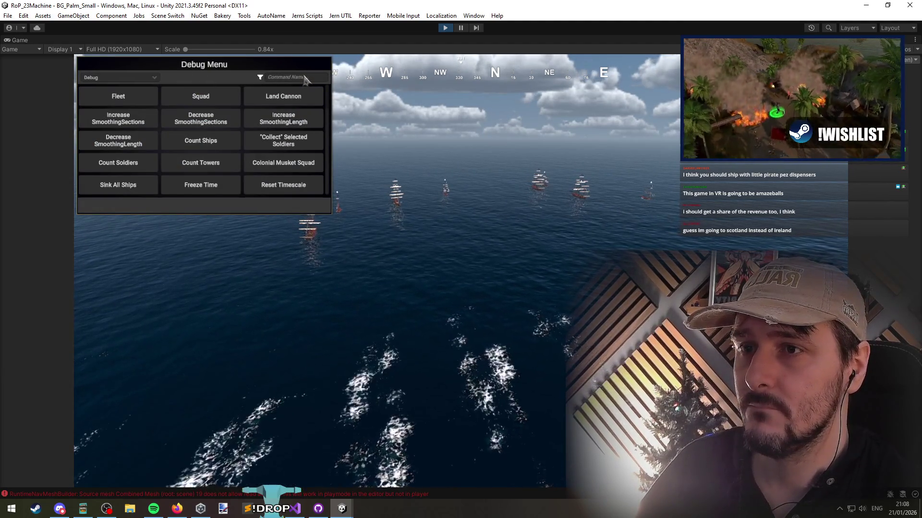
type("bake")
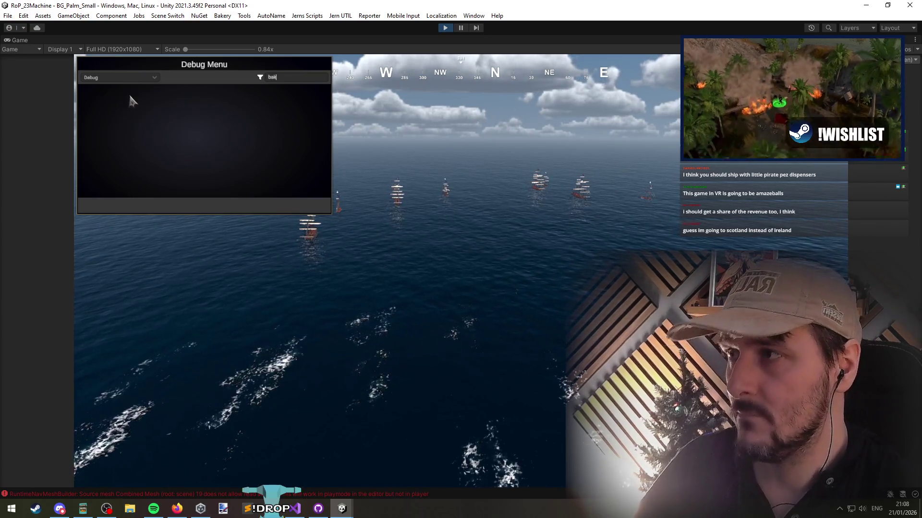
key("BackSpace")
key("BackSpace")
key("BackSpace")
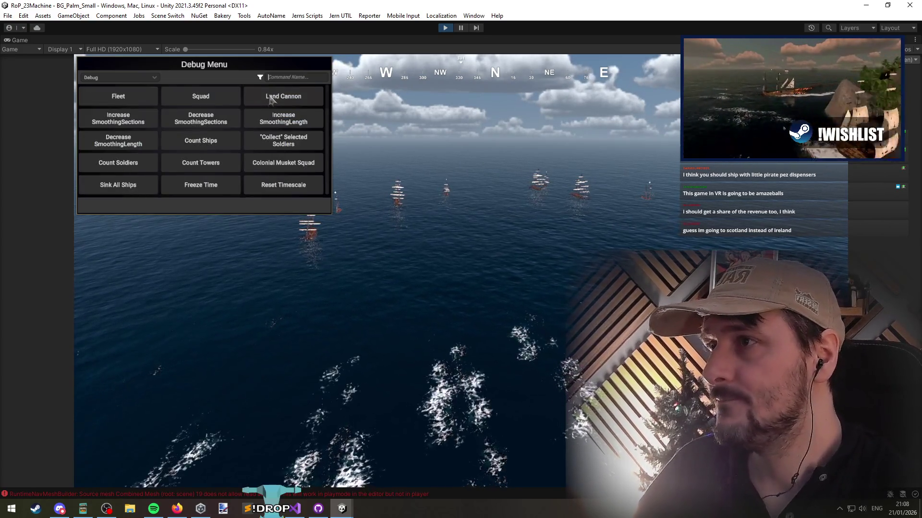
type("snav")
left_click(137, 98)
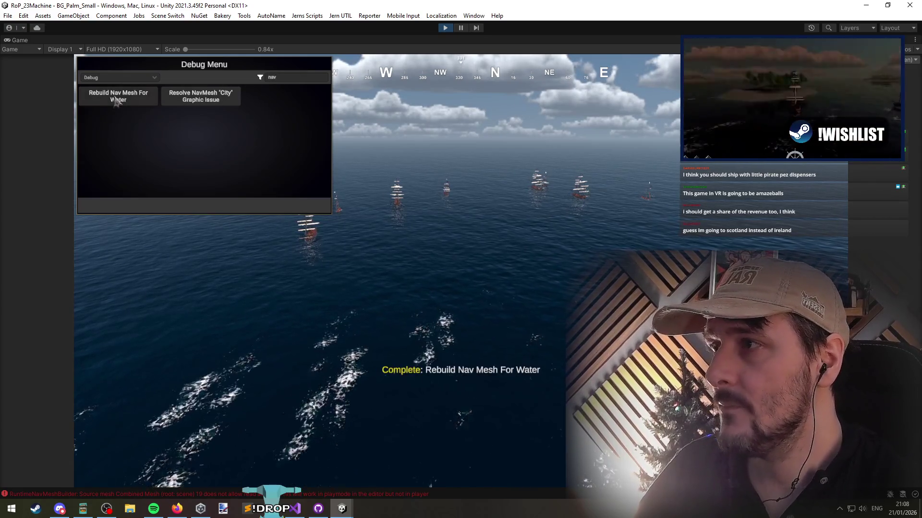
key("grave")
- Box-select the ships, order them to new sailing points, then pause the game
left_click_drag(243, 144, 678, 282)
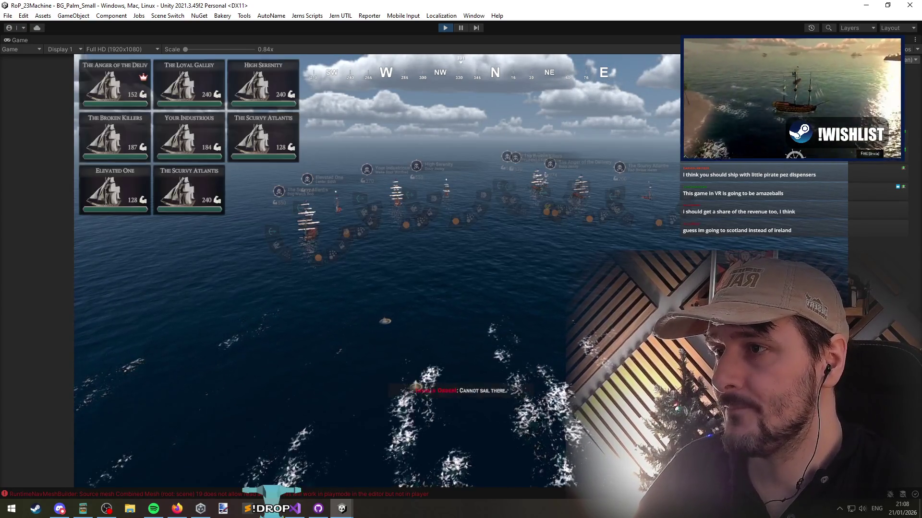
right_click(381, 178)
left_click(395, 190)
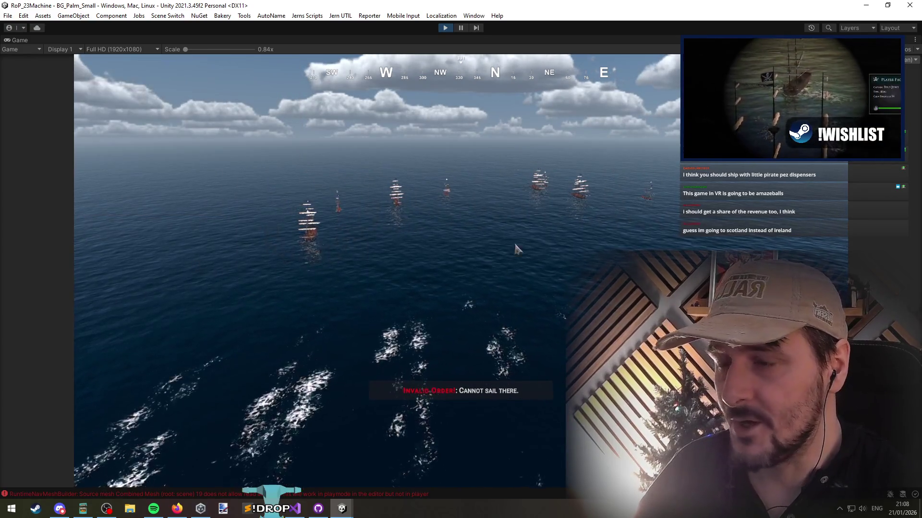
left_click(447, 187)
right_click(460, 68)
left_click(461, 28)
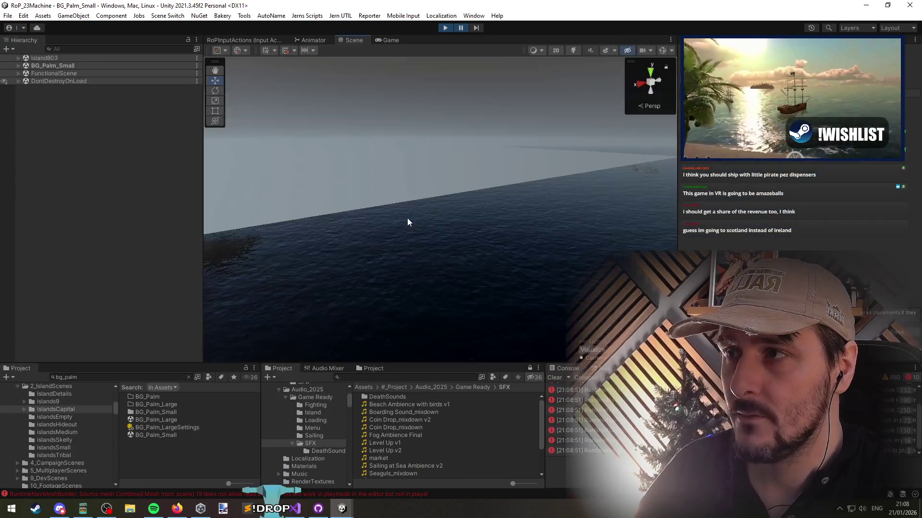
- Open Navigation settings, enable the navmesh Gizmos overlay and orbit around the paused fleet
mouse_move(388, 213)
left_mouse_down()
mouse_move(678, 196)
mouse_move(528, 216)
mouse_move(384, 201)
mouse_move(288, 240)
mouse_move(171, 268)
mouse_move(113, 164)
mouse_move(191, 216)
mouse_move(566, 280)
mouse_move(576, 312)
left_mouse_up()
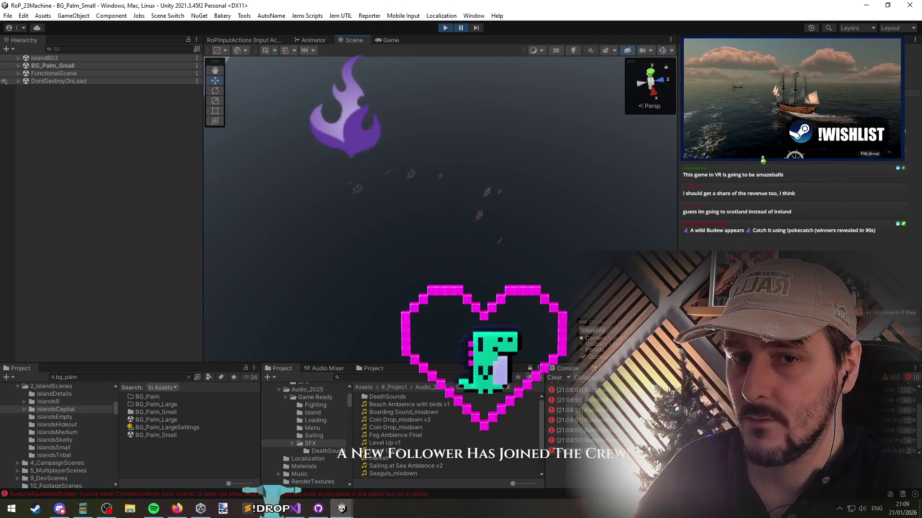
mouse_move(461, 158)
left_mouse_down()
mouse_move(469, 148)
mouse_move(294, 116)
mouse_move(469, 148)
left_mouse_up()
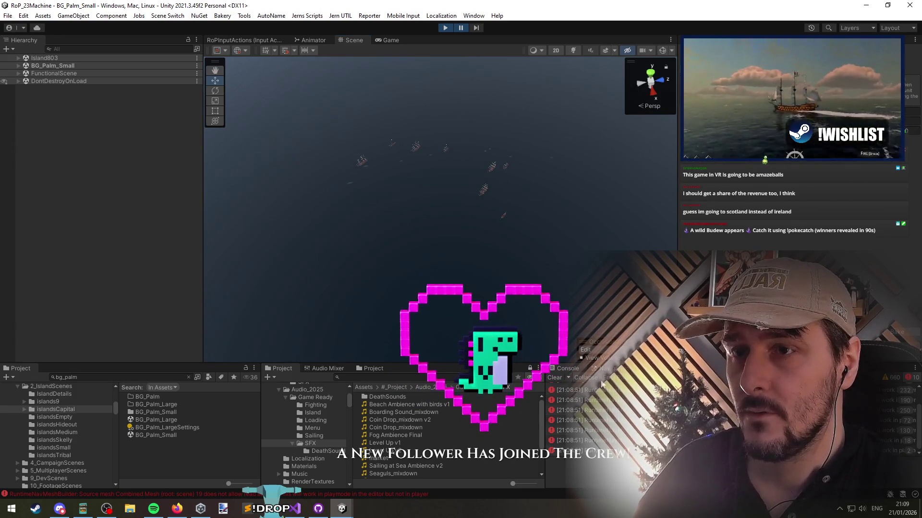
left_click(606, 368)
left_click(663, 50)
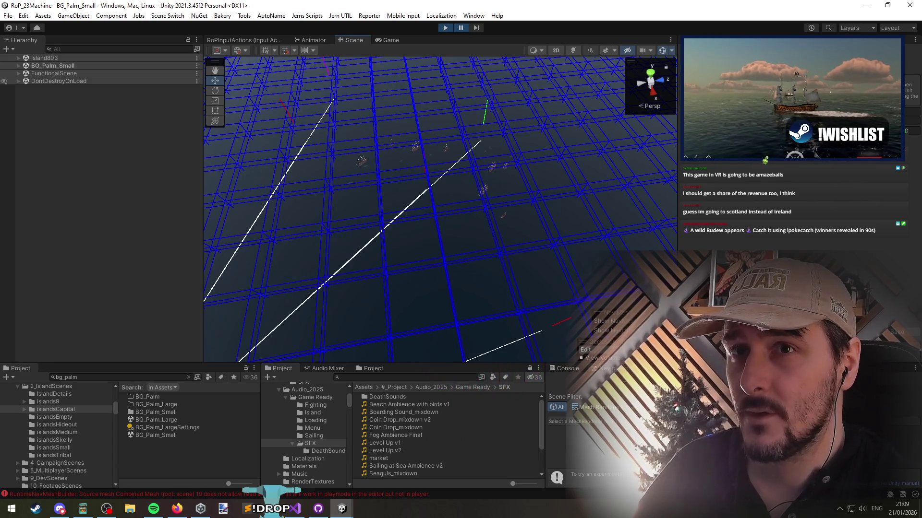
scroll(421, 189, "up", 3)
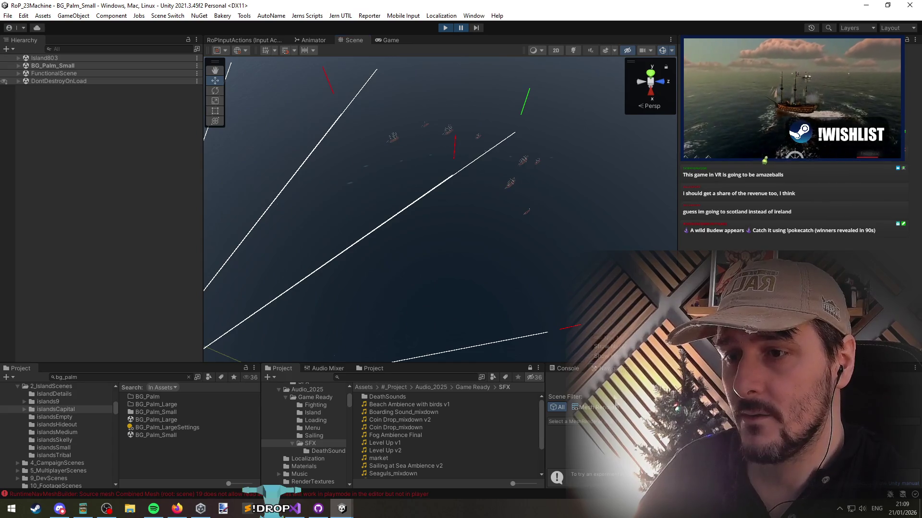
mouse_move(336, 201)
left_mouse_down()
mouse_move(322, 151)
mouse_move(534, 214)
mouse_move(470, 230)
mouse_move(434, 221)
mouse_move(425, 168)
left_mouse_up()
scroll(511, 209, "up", 2)
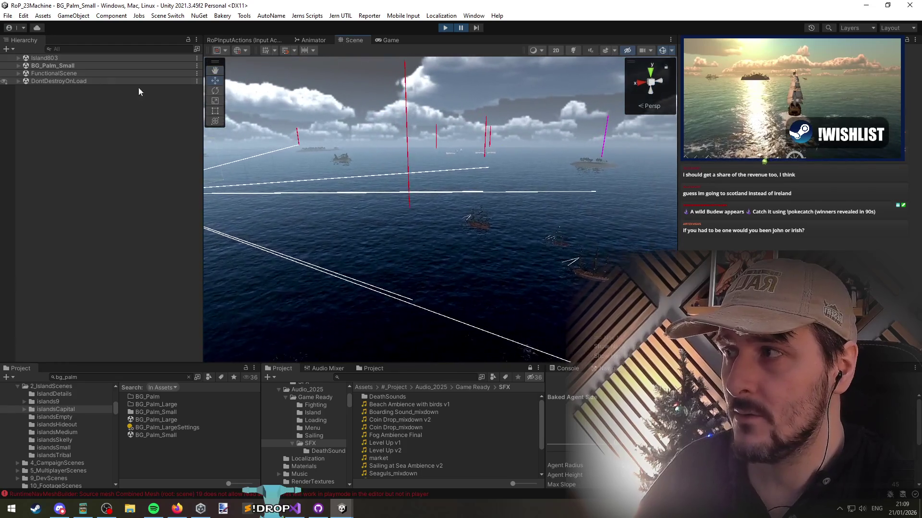
- Search the Hierarchy for 'nav' and inspect NavMeshModifier, ShipNavMeshCalculator and NavMeshOverrideManager
left_click(92, 49)
type("nav")
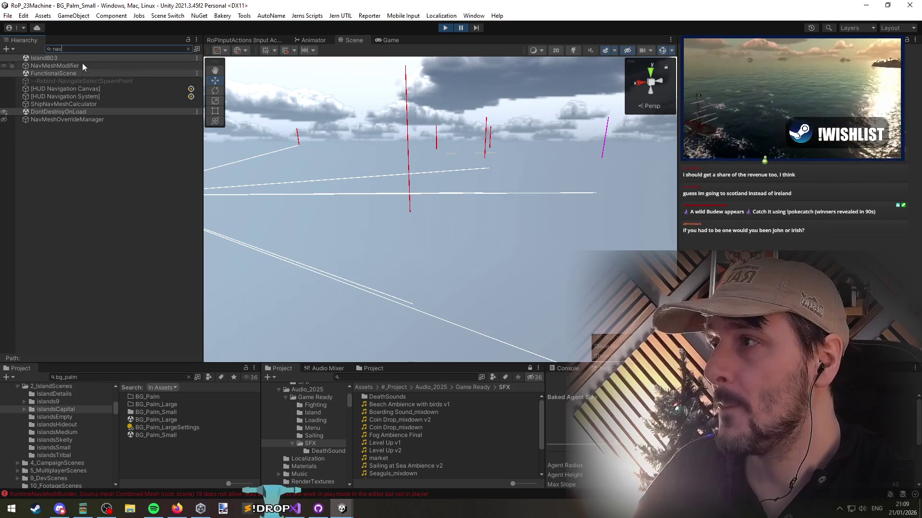
left_click(82, 64)
left_click(76, 104)
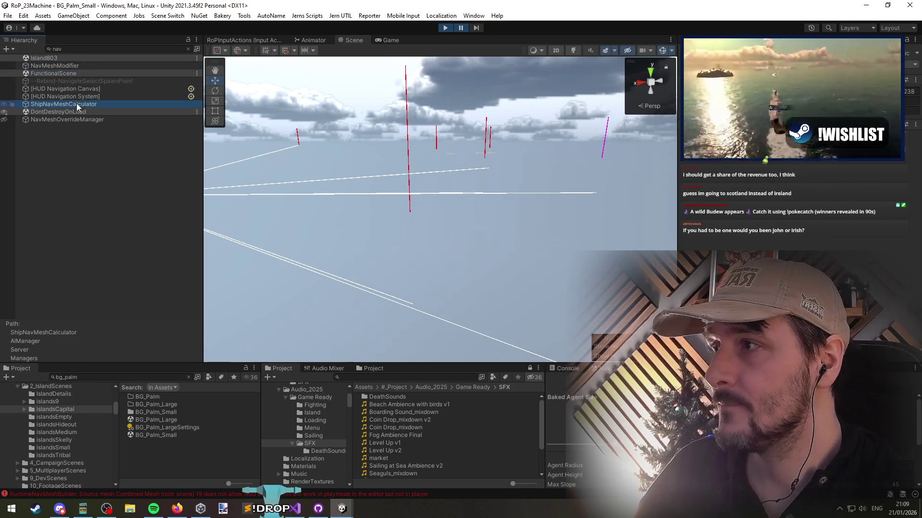
left_click(92, 120)
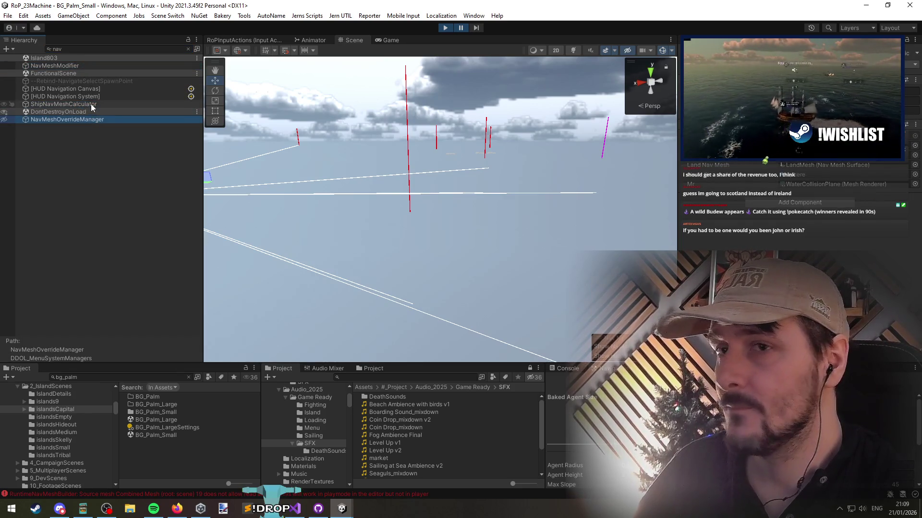
left_click(91, 104)
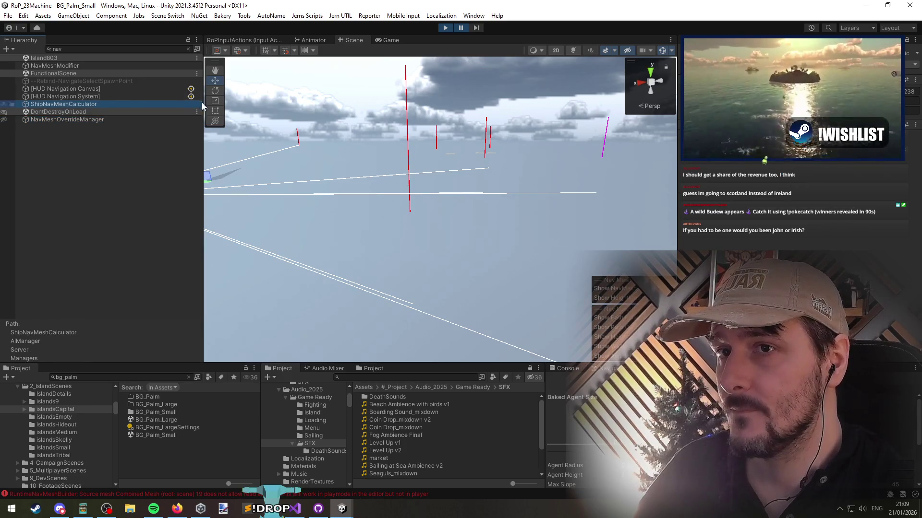
left_click(90, 49)
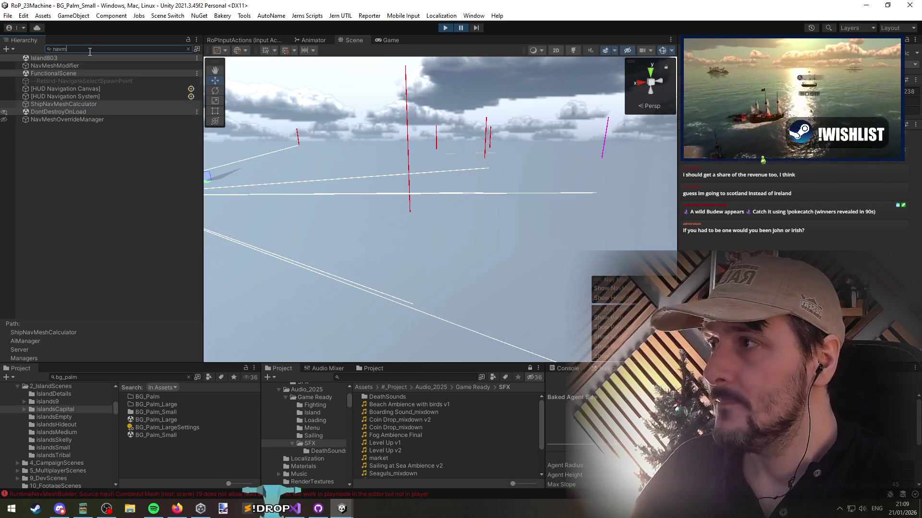
type("es")
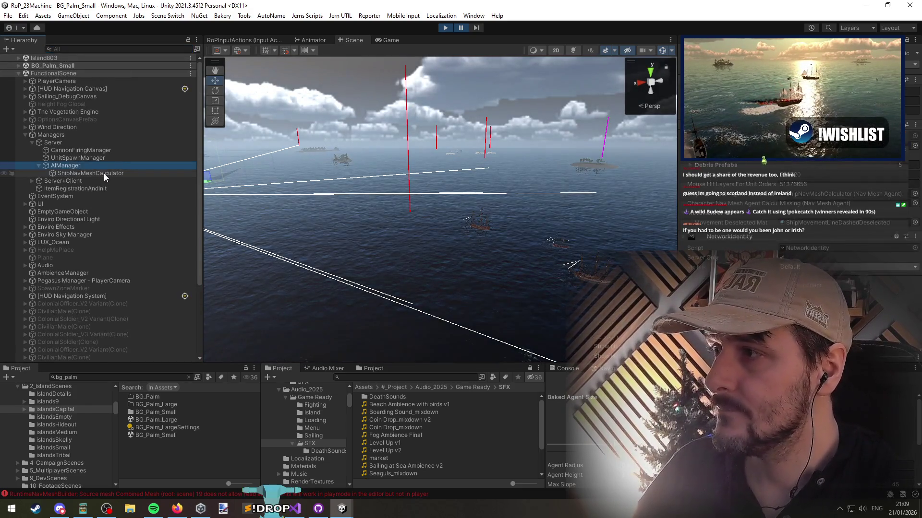
left_click(103, 174)
- Find LUX_Ocean via an 'ocean' search, expand its ocean planes, then switch to Visual Studio
left_click(87, 49)
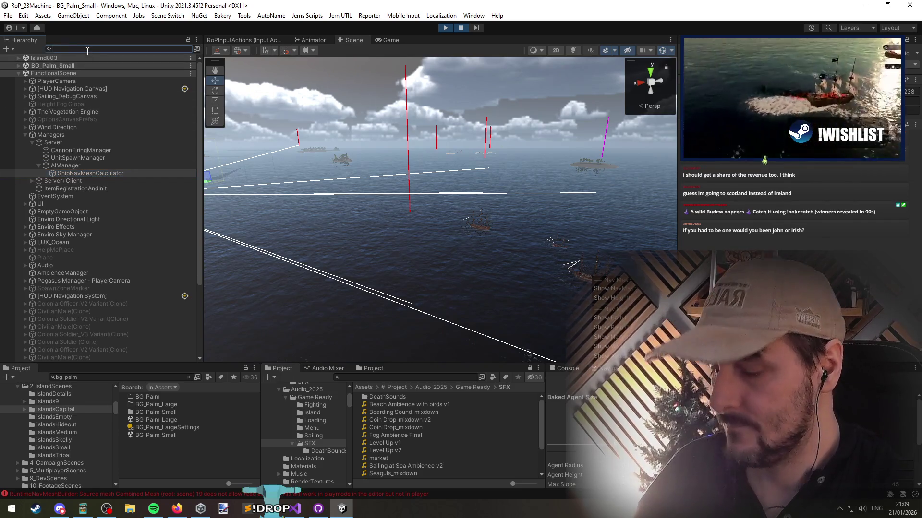
type("ocean")
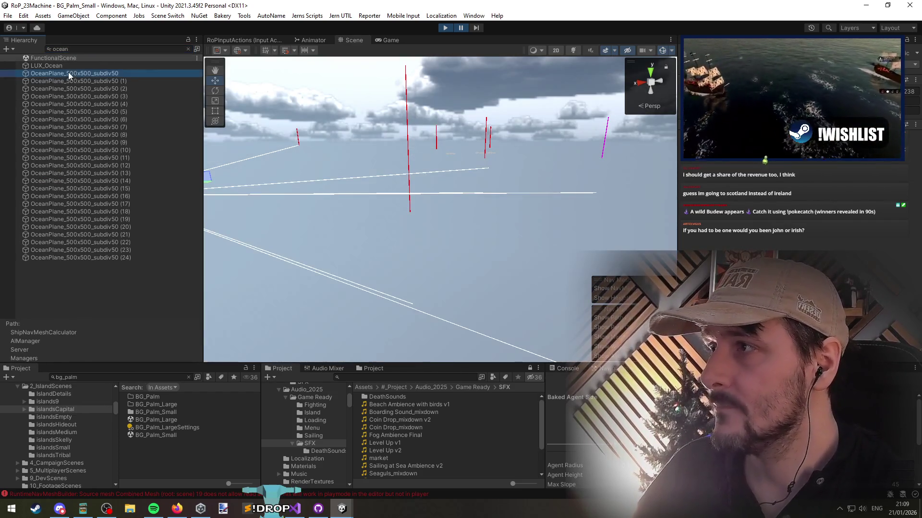
left_click(67, 66)
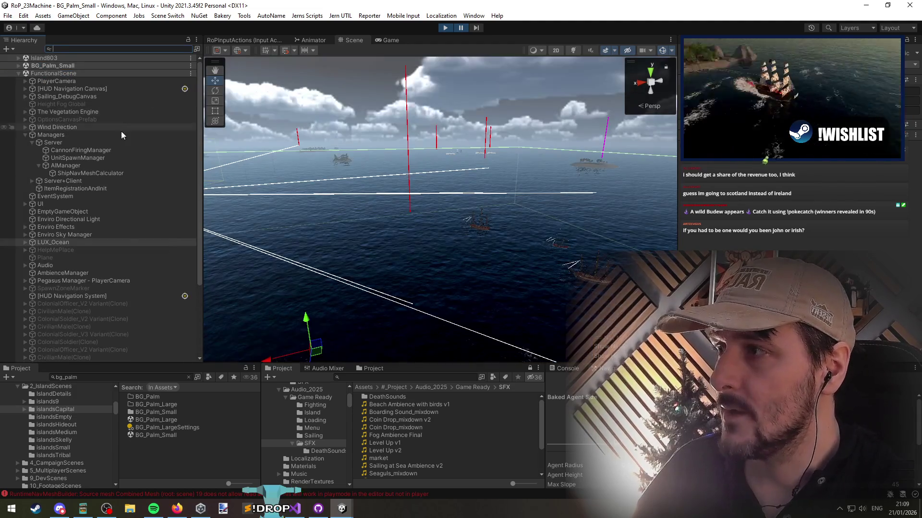
left_click(79, 241)
key("Right")
key("Down")
scroll(129, 269, "down", 10)
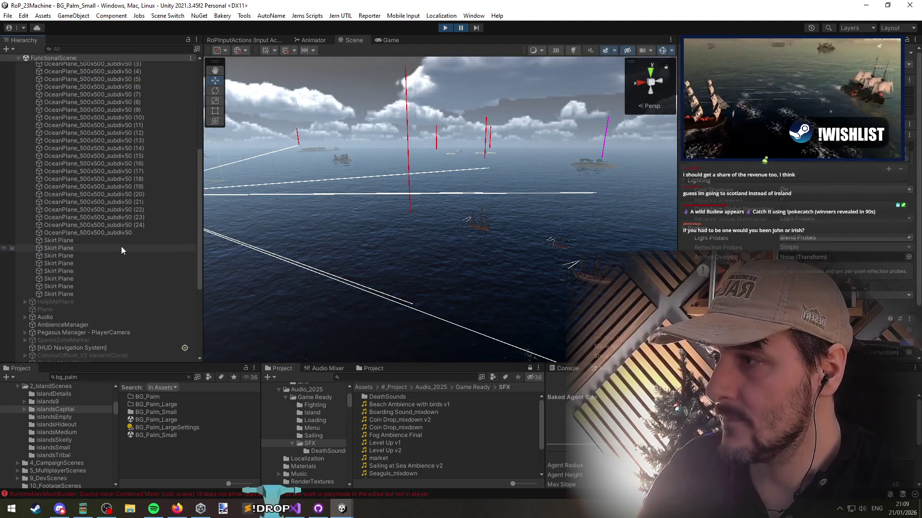
scroll(89, 240, "up", 5)
key("Left")
key("Left")
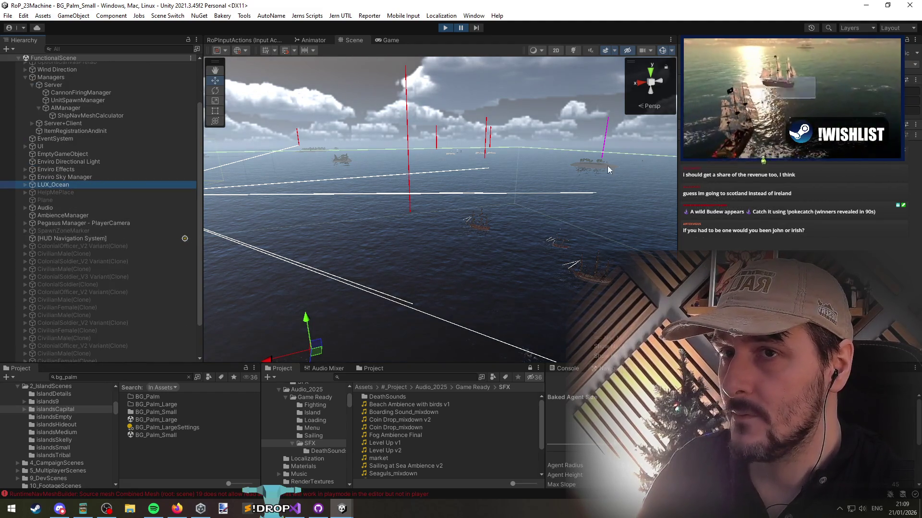
scroll(71, 187, "up", 5)
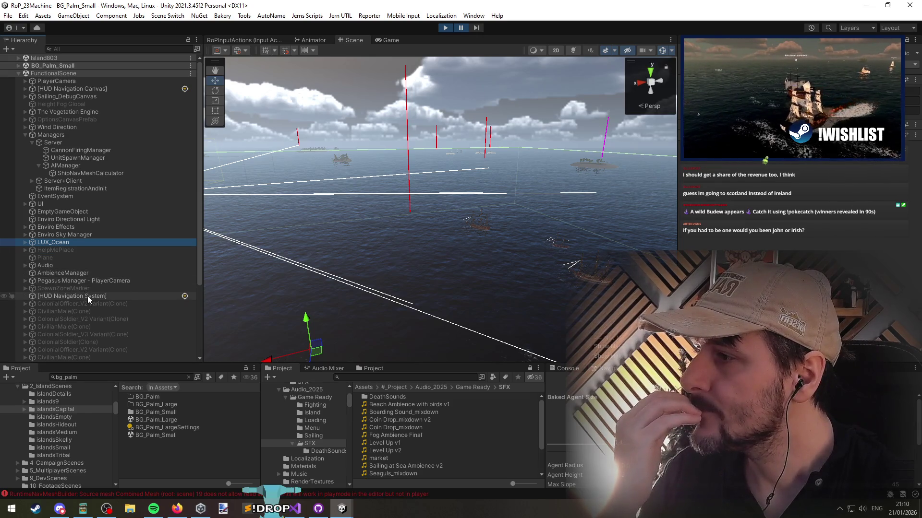
scroll(87, 291, "down", 4)
scroll(76, 212, "up", 4)
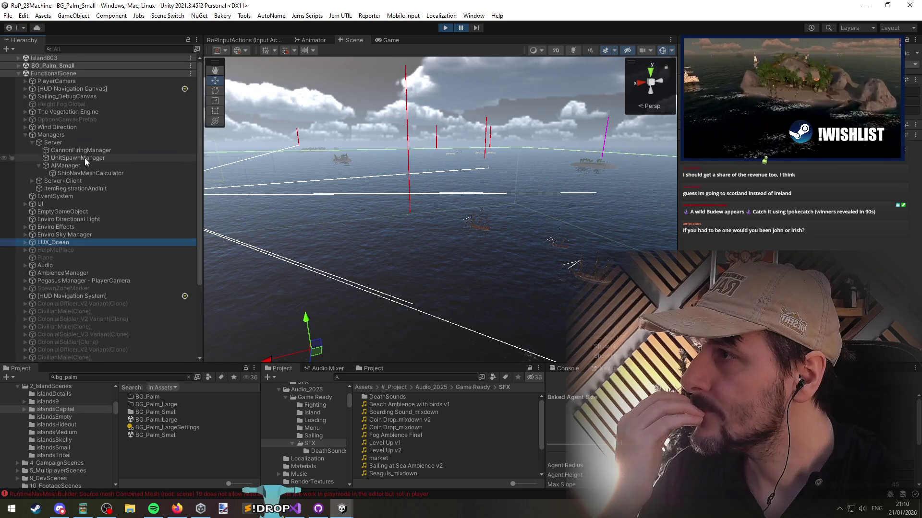
left_click(288, 512)
- Open NavMeshOverrideManager.cs through a 'navmesh' Go To search, then return to Unity
key("ctrl+t")
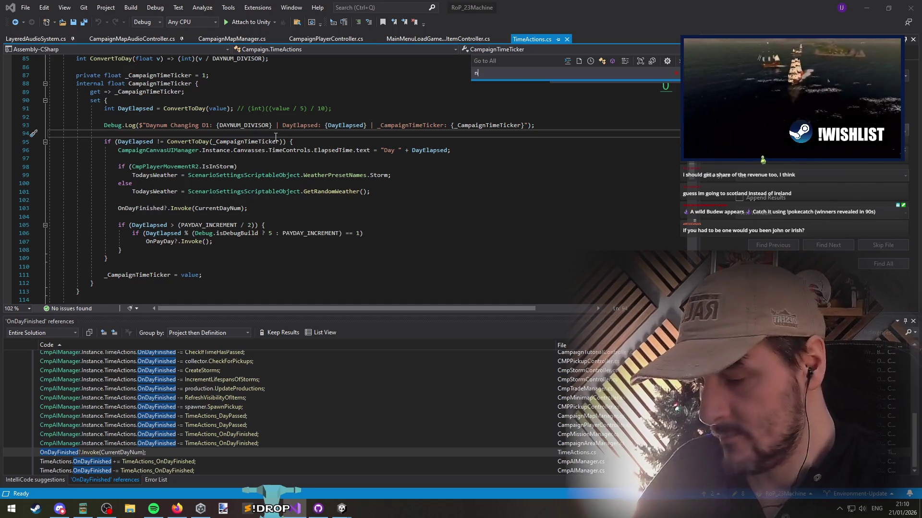
type("navmesh")
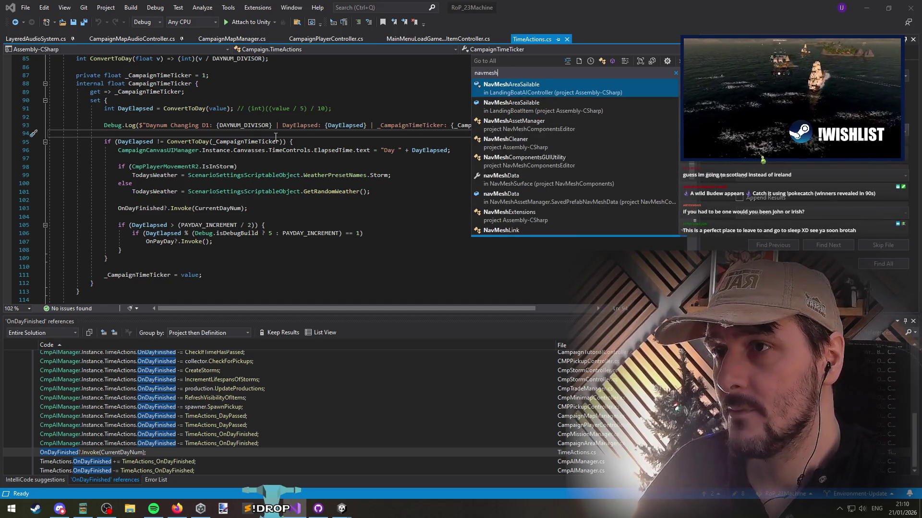
key("Down")
key("Down")
key("Down")
key("Down")
key("Down")
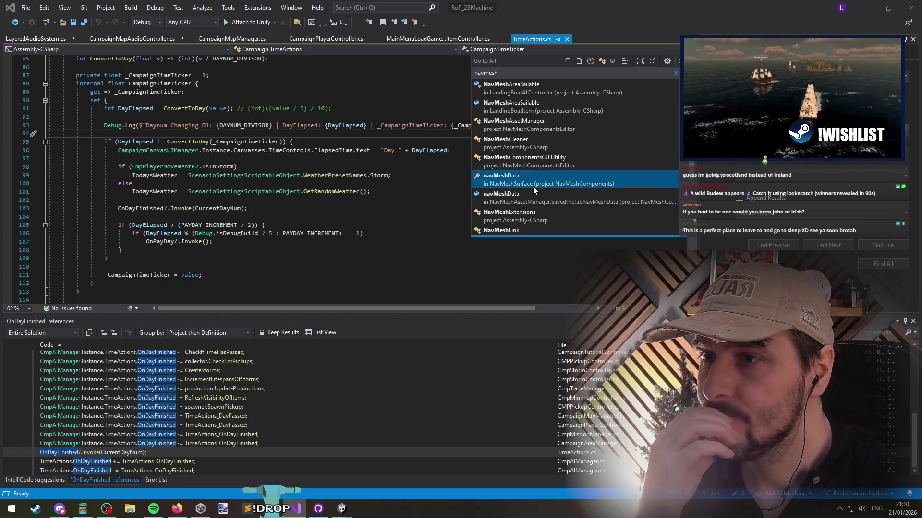
scroll(539, 212, "down", 3)
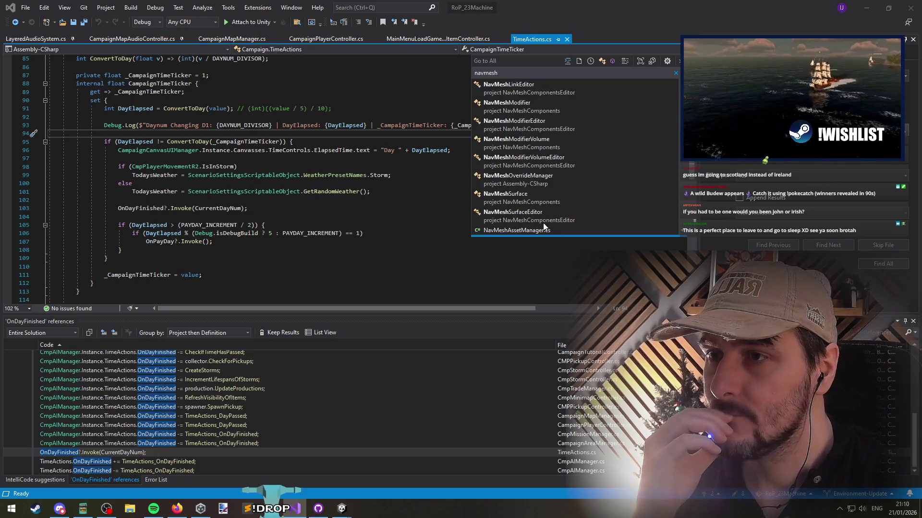
left_click(530, 178)
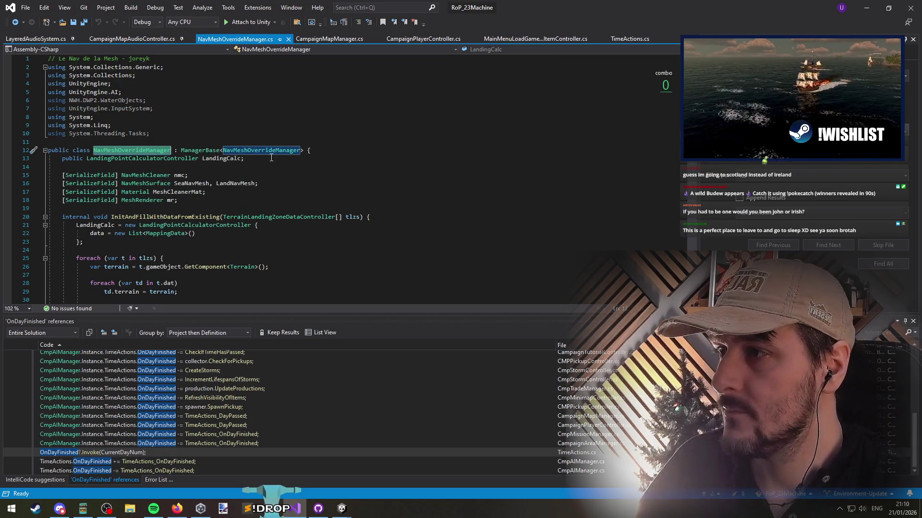
key("alt+Tab")
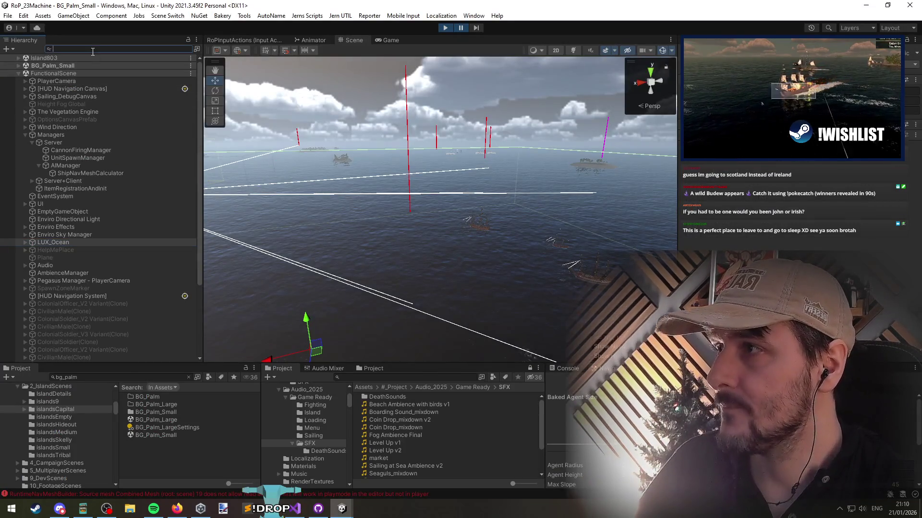
- Find NavMeshOverrideManager in the Hierarchy and review its WaterCollisionPlane, LandMesh and SeaMesh children
type("NavMeshOverrideManager")
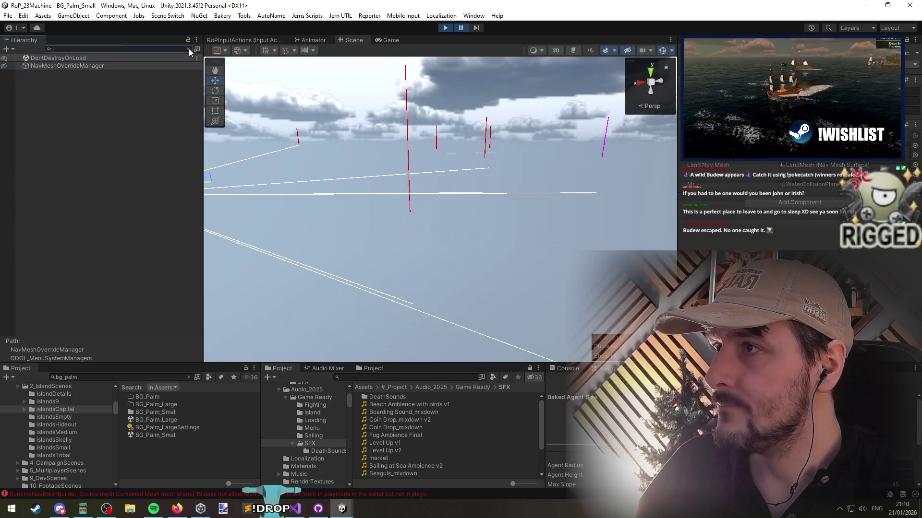
left_click(188, 48)
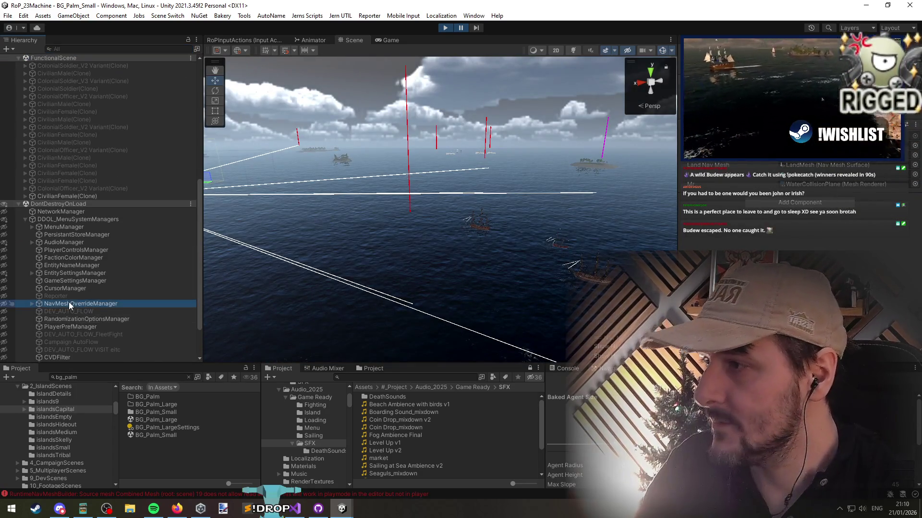
key("Right")
left_click(122, 298)
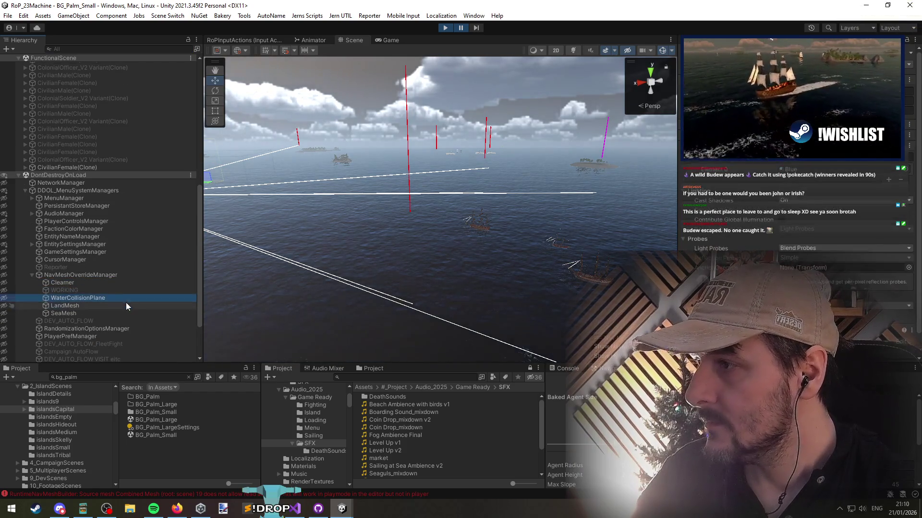
double_click(126, 305)
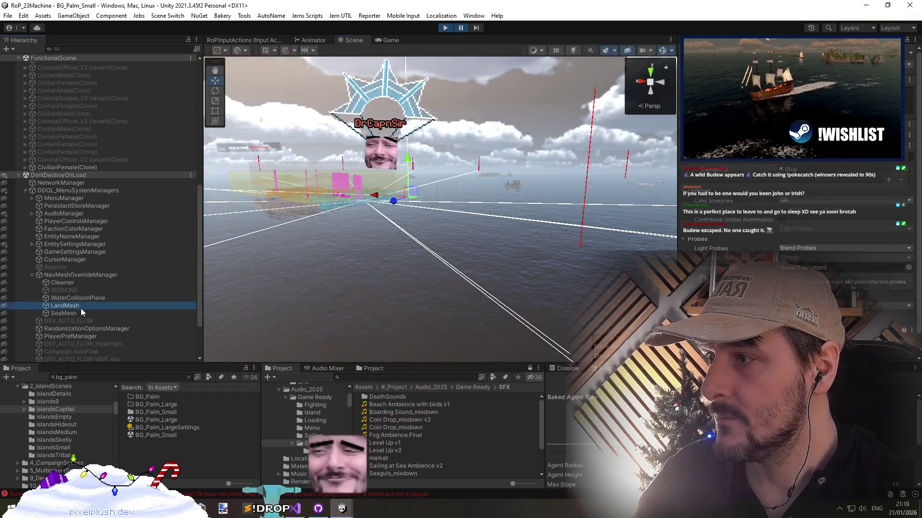
left_click(87, 312)
key("Up")
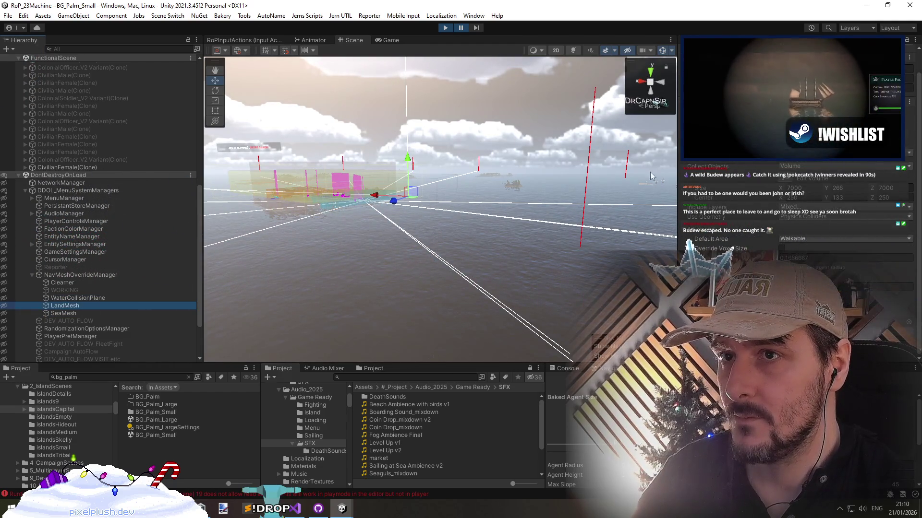
key("Up")
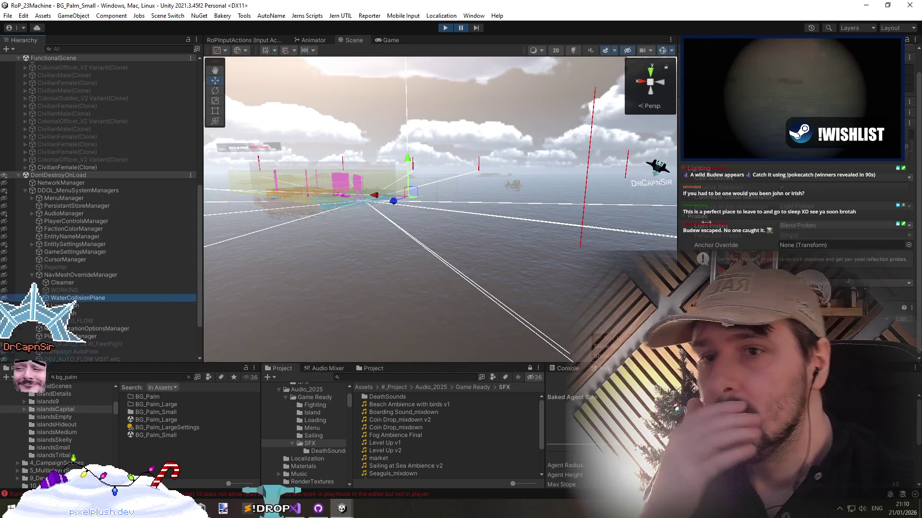
- Resume the game, fix the water's NavMesh graphic glitch via Debug Menu, and order a ship across the water
left_click(511, 58)
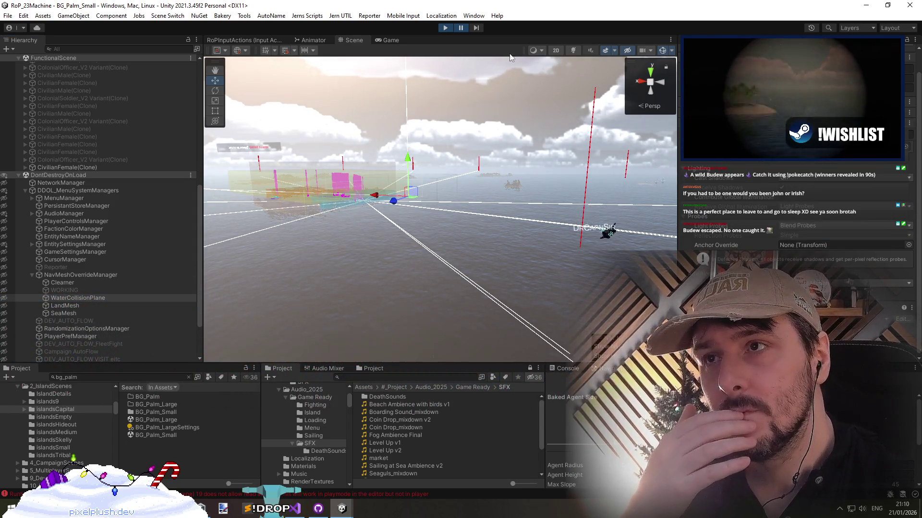
left_click(459, 28)
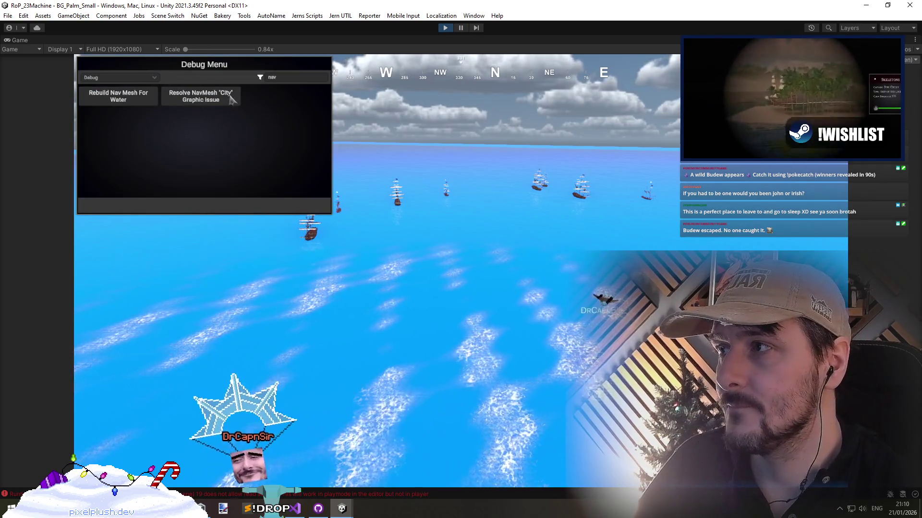
left_click(231, 100)
right_click(455, 332)
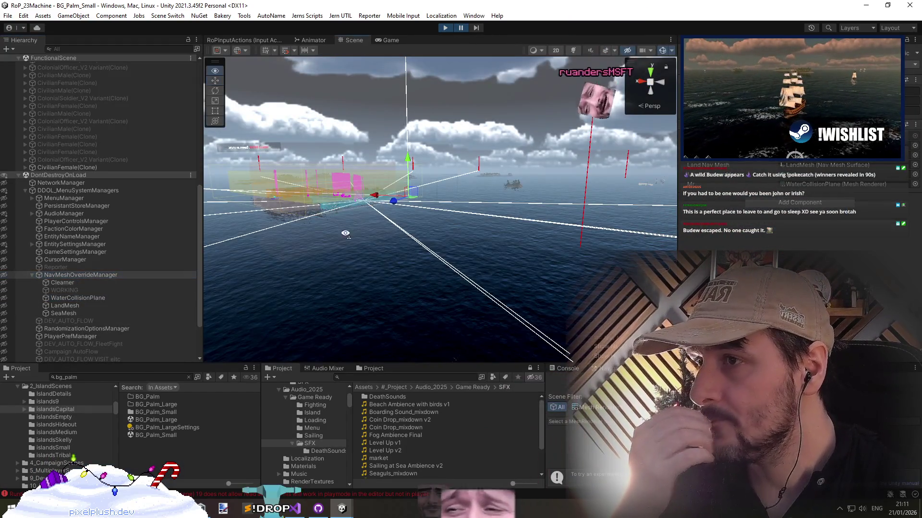
mouse_move(345, 233)
left_mouse_down()
mouse_move(99, 237)
mouse_move(807, 241)
mouse_move(588, 335)
left_mouse_up()
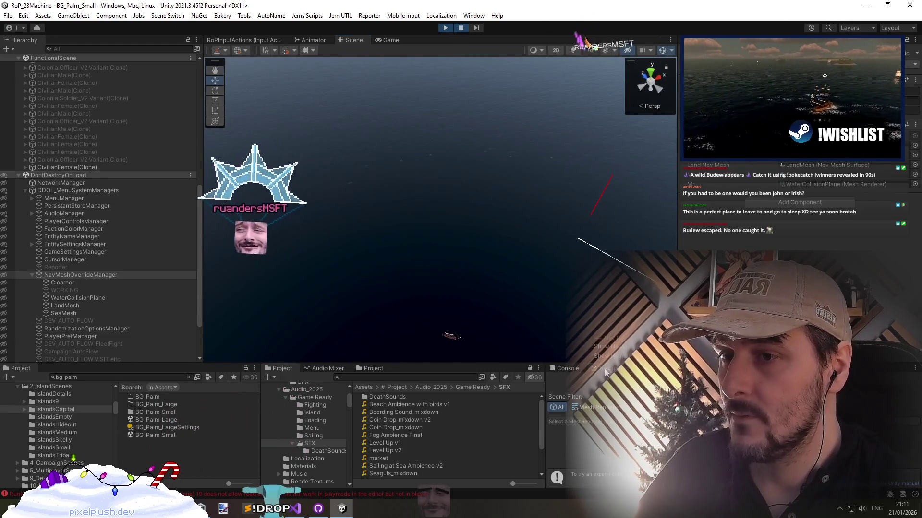
- Review LandMesh and SeaMesh navmesh settings, orbit to inspect the volume, and exit Play mode with Ctrl+P
left_click(79, 307)
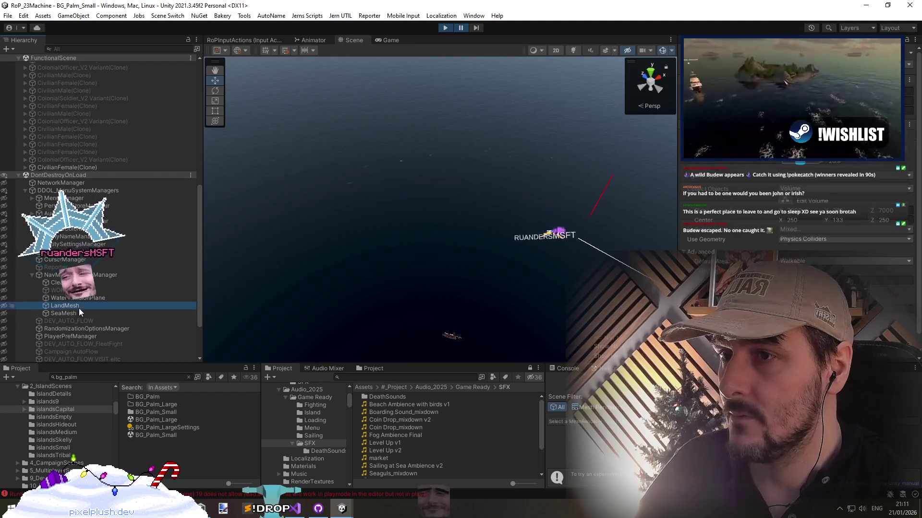
left_click(80, 314)
left_click_drag(264, 297, 692, 217)
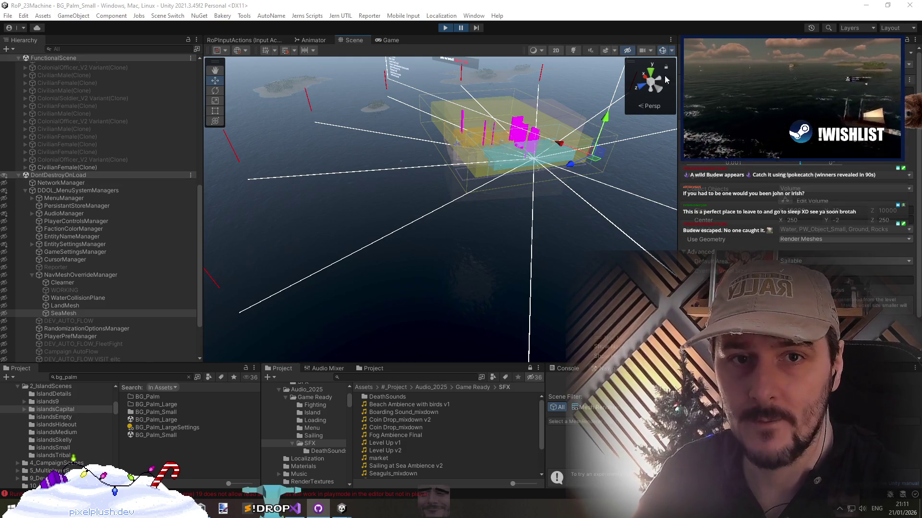
key("ctrl+p")
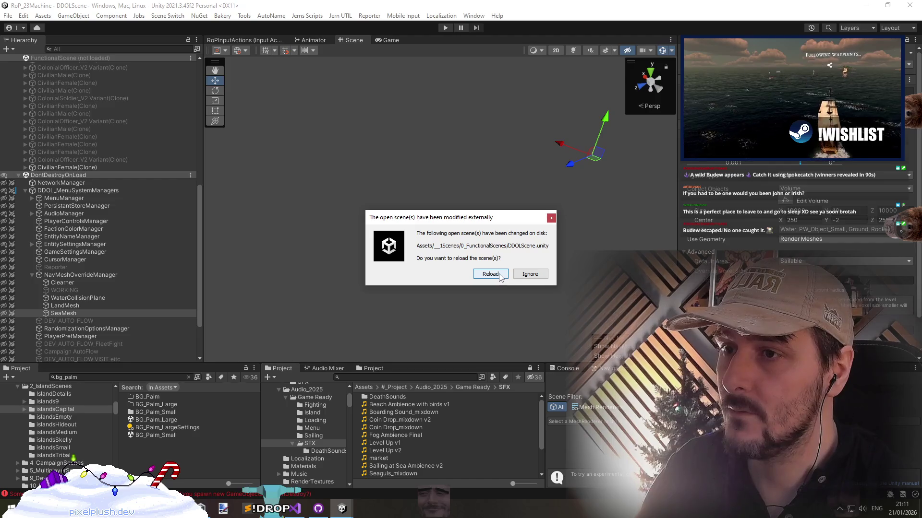
- Reload the changed DDOLScene, enter Play mode and begin the Eighton's Capture scenario
left_click(491, 273)
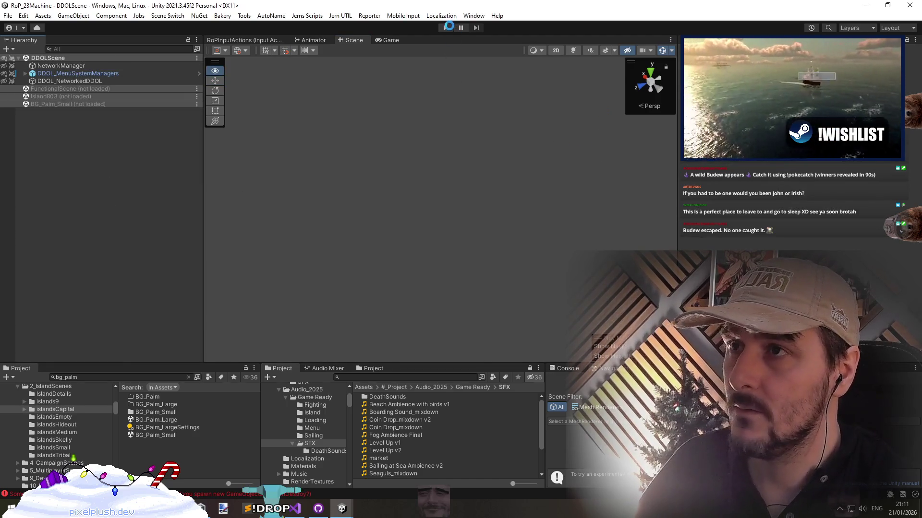
left_click(446, 28)
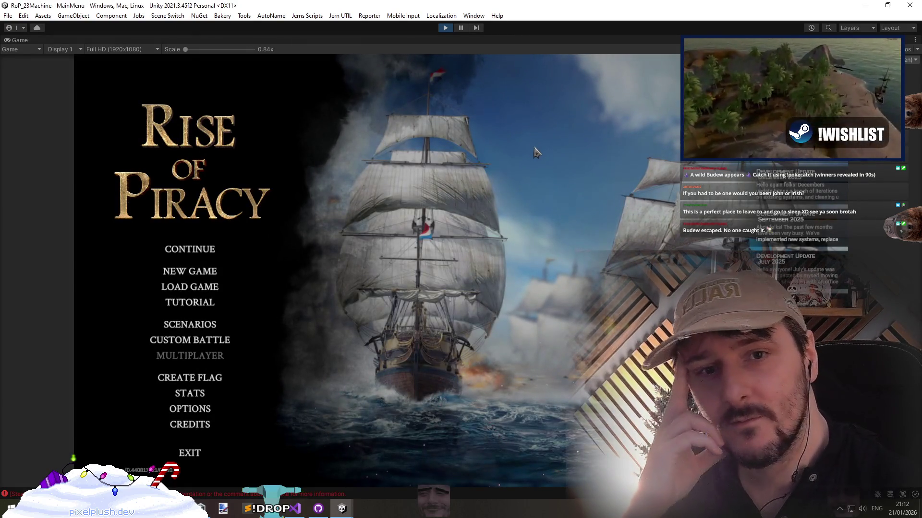
left_click(202, 322)
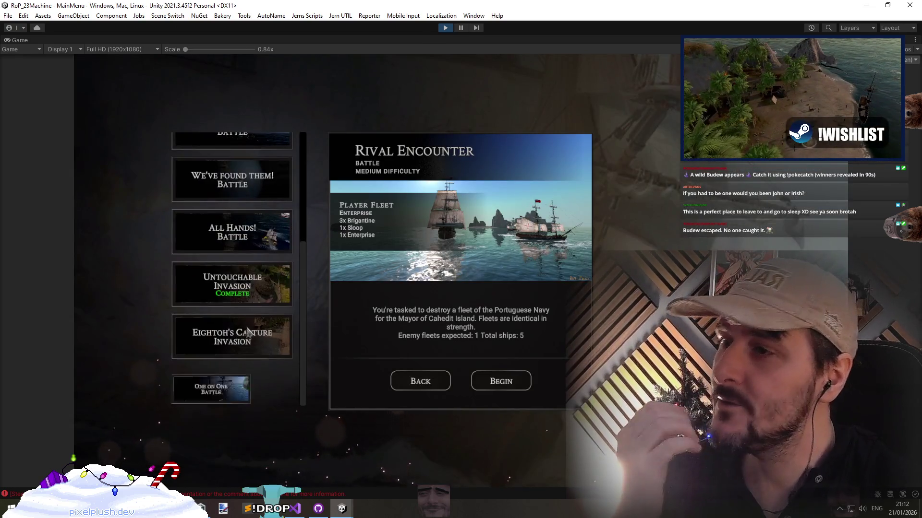
left_click(248, 342)
left_click(507, 384)
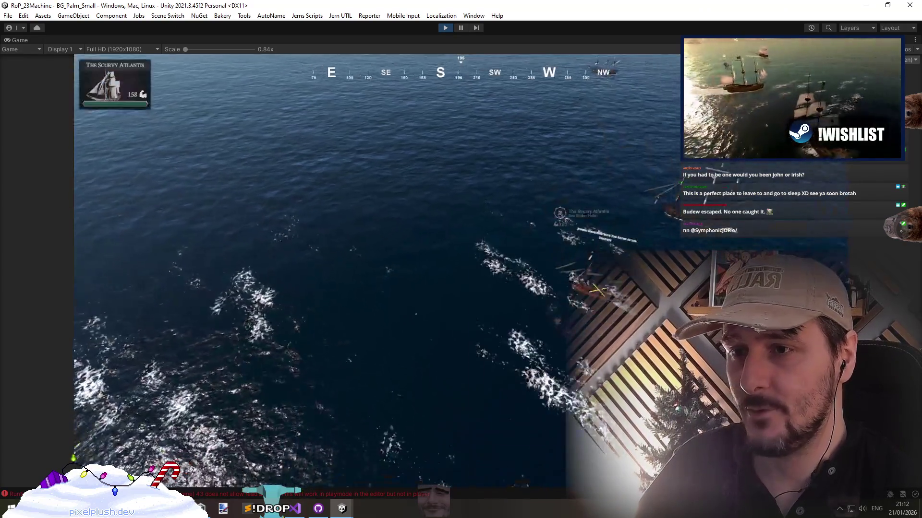
- Order the ship to a sea spot, view the fleet, then stop play mode
right_click(230, 214)
scroll(477, 167, "up", 5)
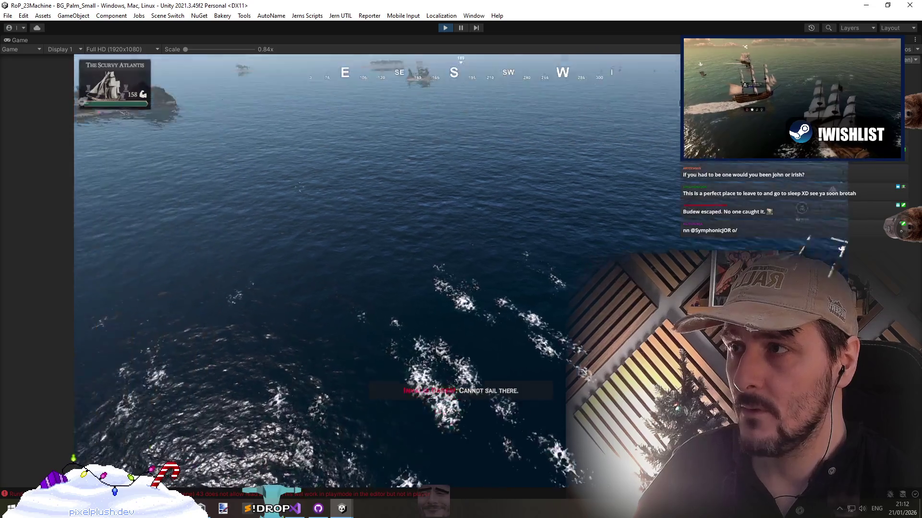
left_click_drag(478, 167, 610, 196)
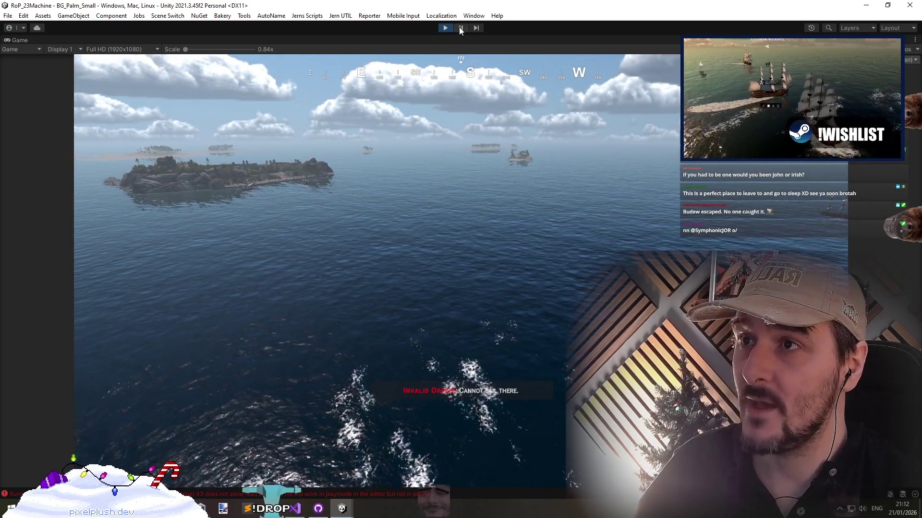
key("ctrl+a")
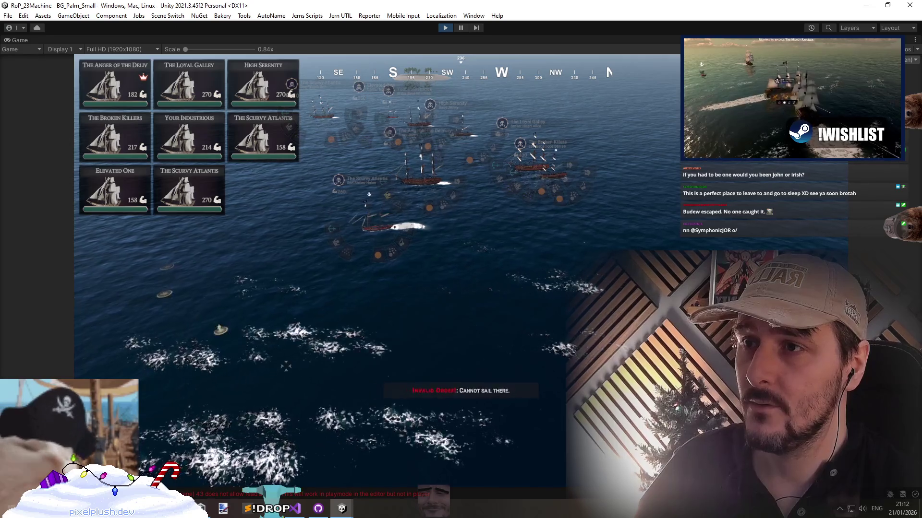
key("ctrl+p")
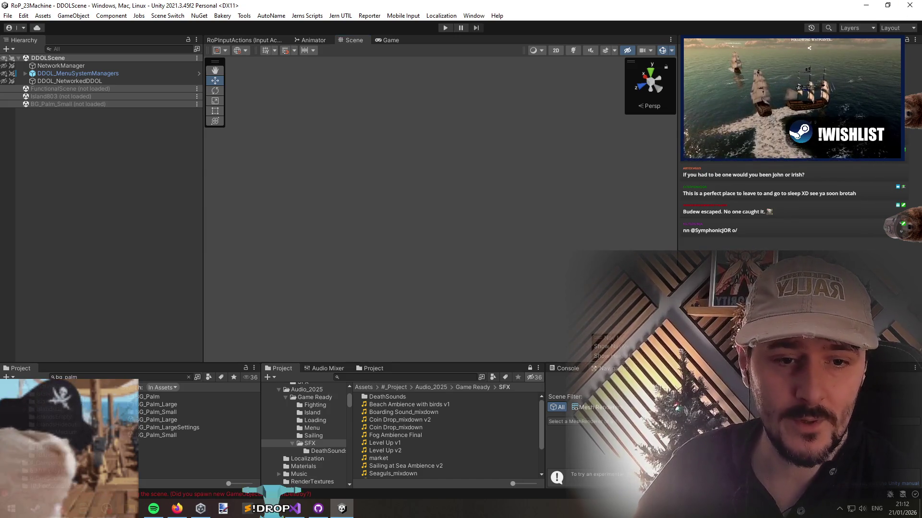
key("alt+Tab")
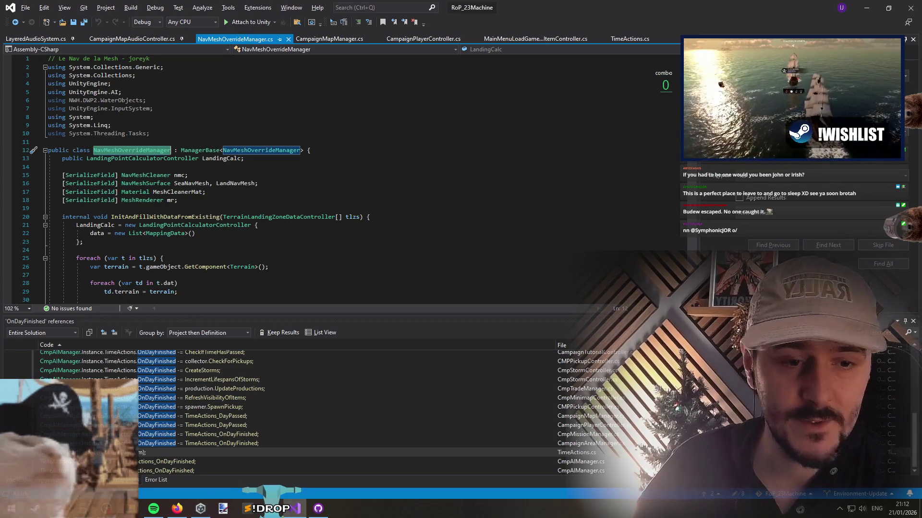
left_click(312, 184)
key("Up")
key("Up")
key("Up")
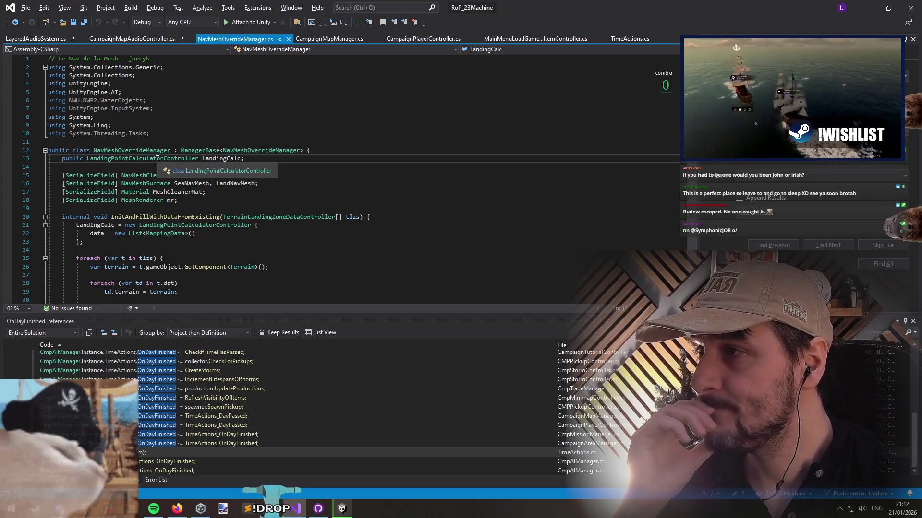
key("Down")
key("Down")
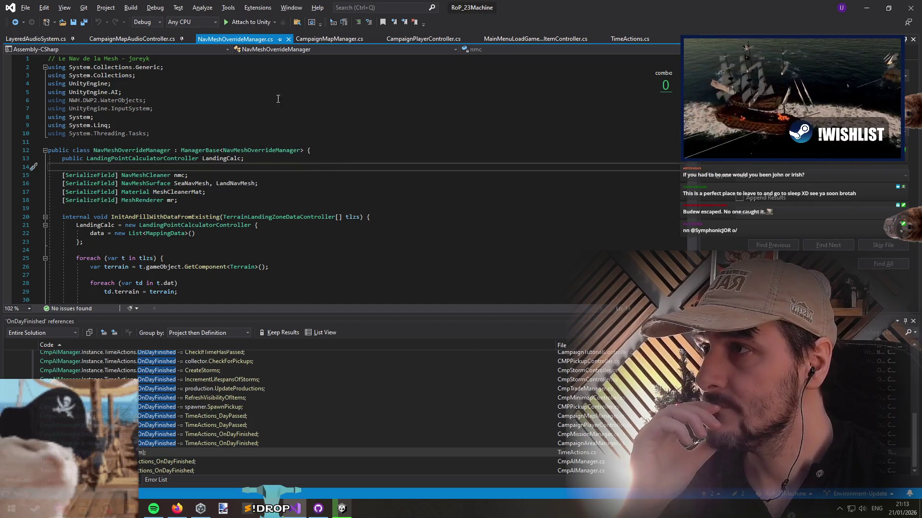
scroll(332, 208, "down", 6)
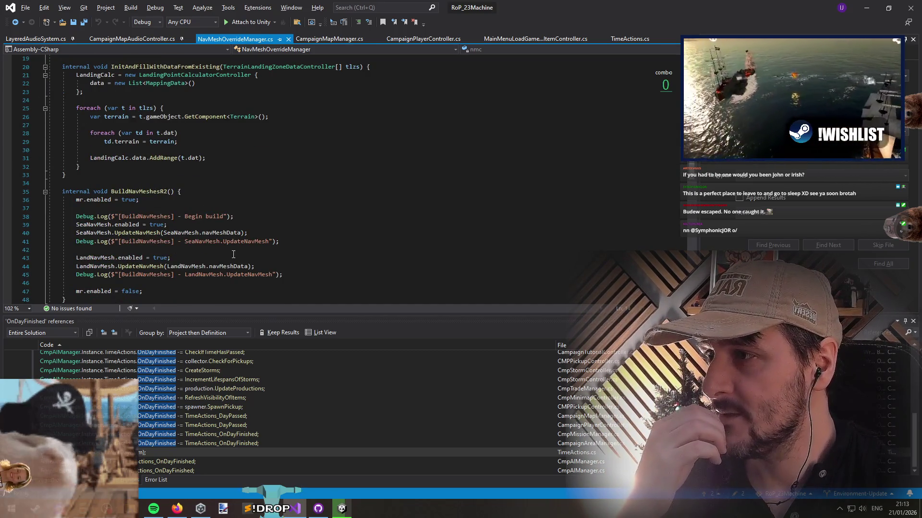
mouse_move(288, 276)
left_mouse_down()
mouse_move(53, 259)
mouse_move(53, 213)
left_mouse_up()
mouse_move(70, 175)
left_mouse_down()
mouse_move(53, 185)
mouse_move(214, 232)
mouse_move(201, 264)
mouse_move(110, 293)
left_mouse_up()
left_click(251, 241)
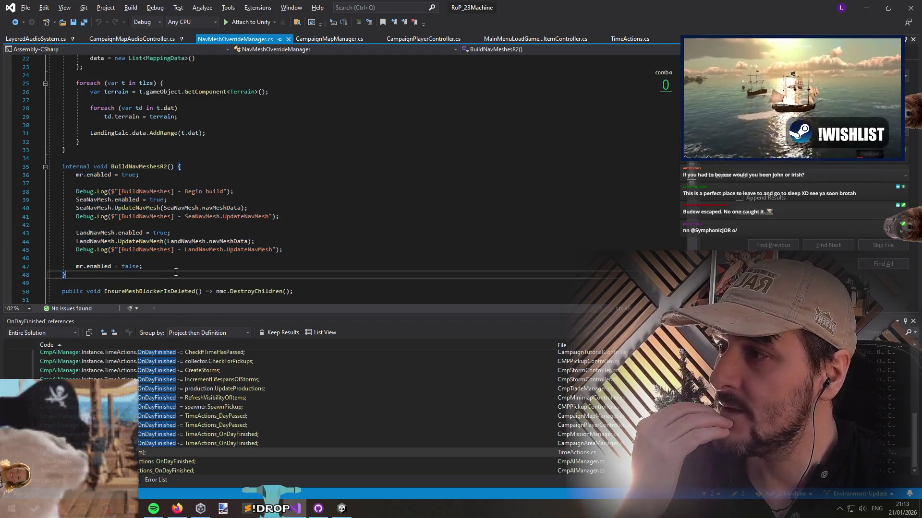
scroll(250, 240, "up", 5)
scroll(251, 241, "up", 2)
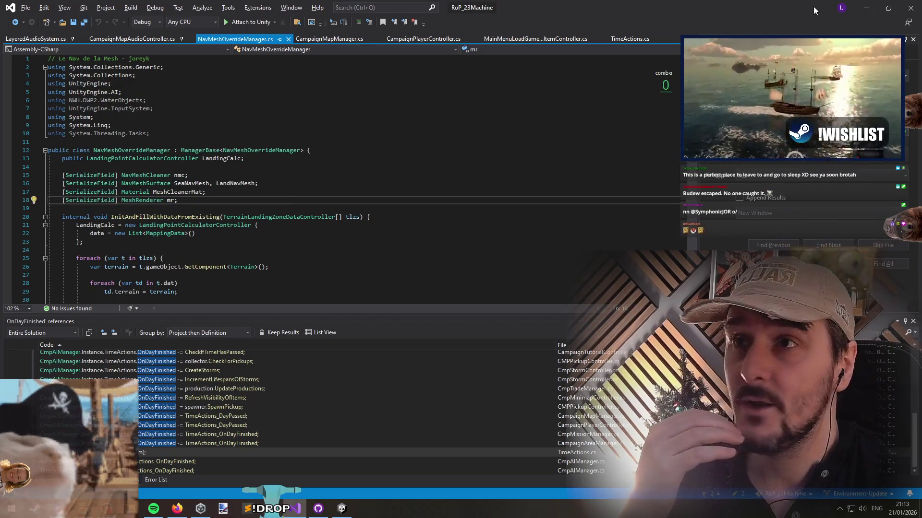
key("alt+Tab")
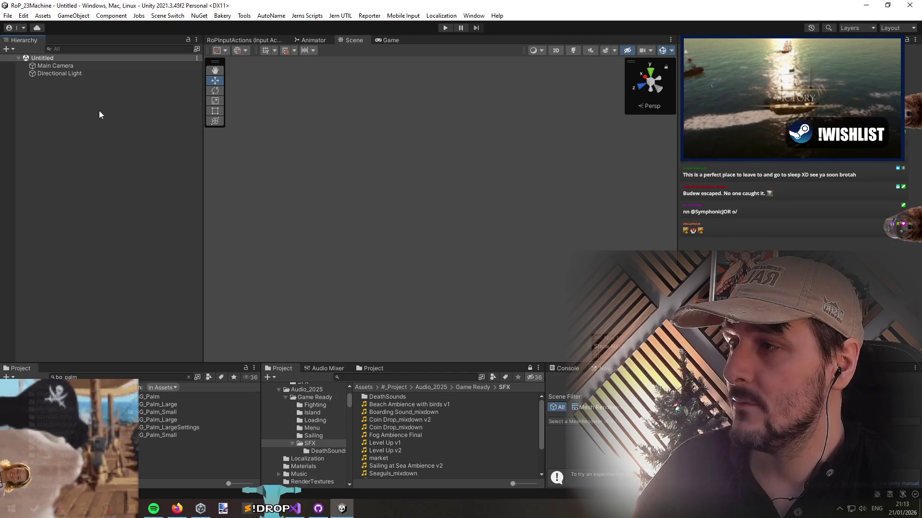
- Load DDOLScene, enter Play mode and launch the We've Found Them! battle
left_click(168, 15)
left_click(165, 27)
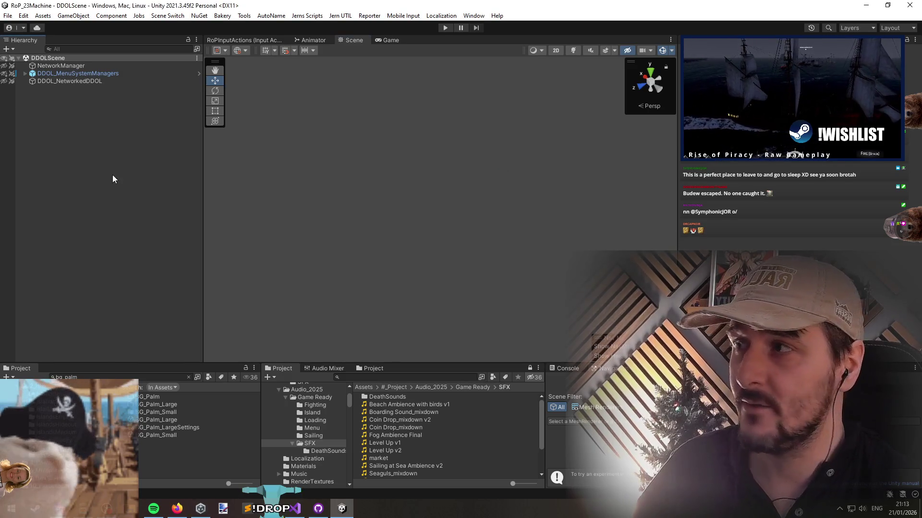
left_click(445, 27)
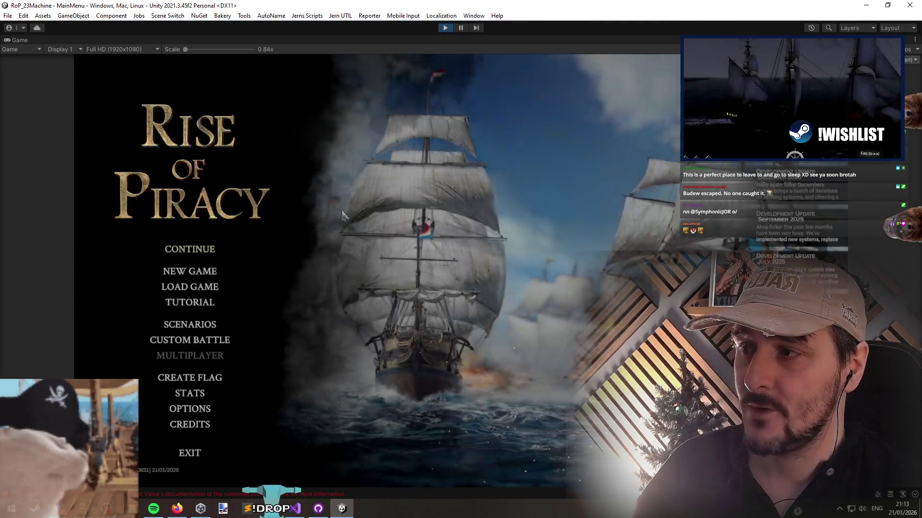
left_click(391, 321)
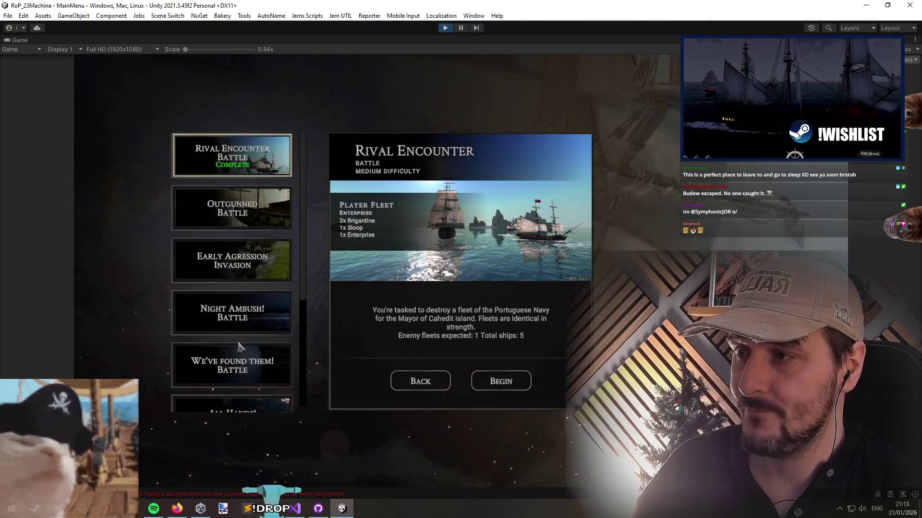
left_click(243, 368)
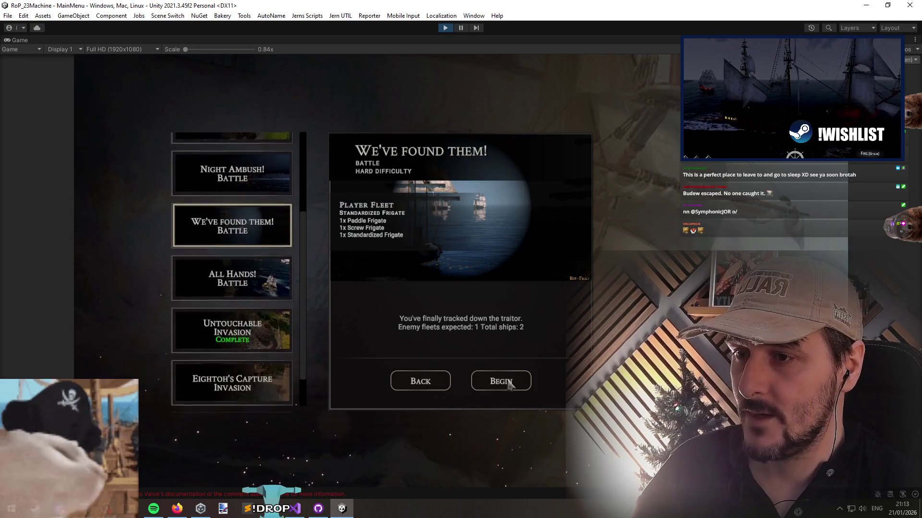
left_click(502, 380)
left_click(460, 446)
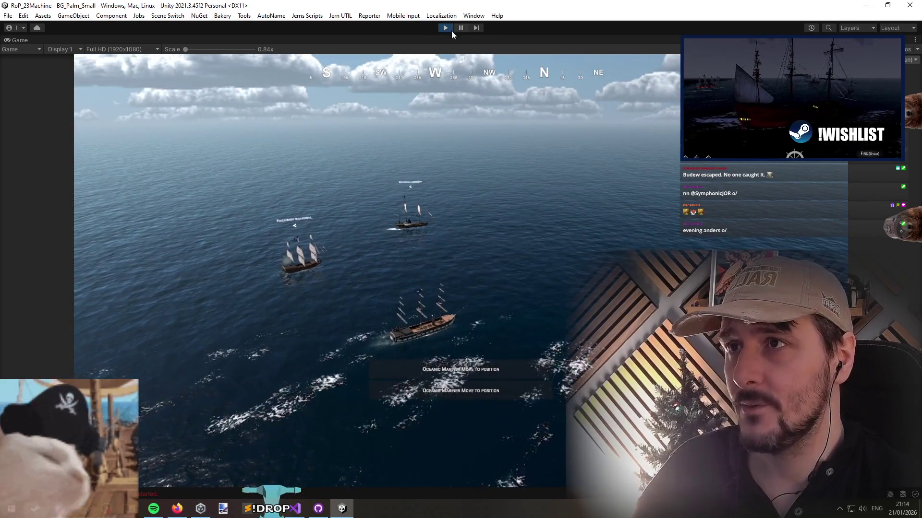
- Quit the battle to the game's main menu from the pause menu
key("Escape")
left_click(459, 320)
left_click(495, 296)
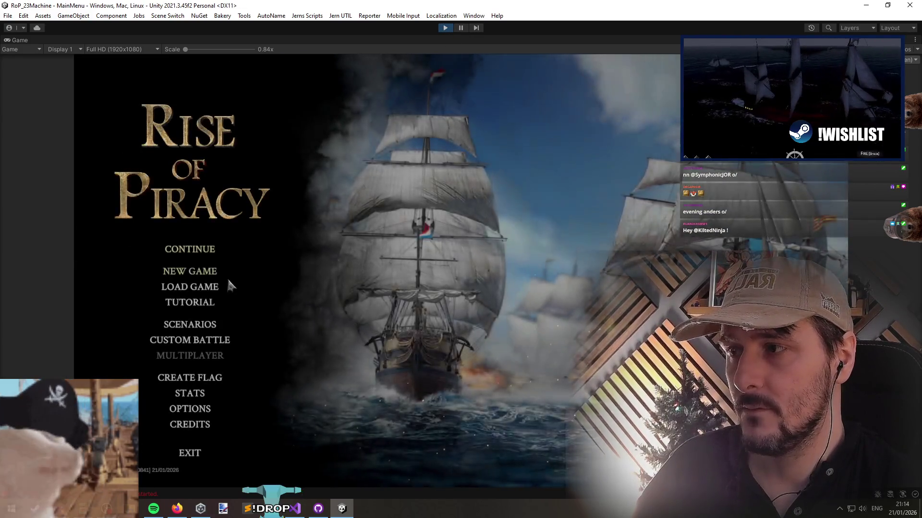
- Launch the Eighton's Capture scenario from the main menu and confirm the captain
left_click(192, 322)
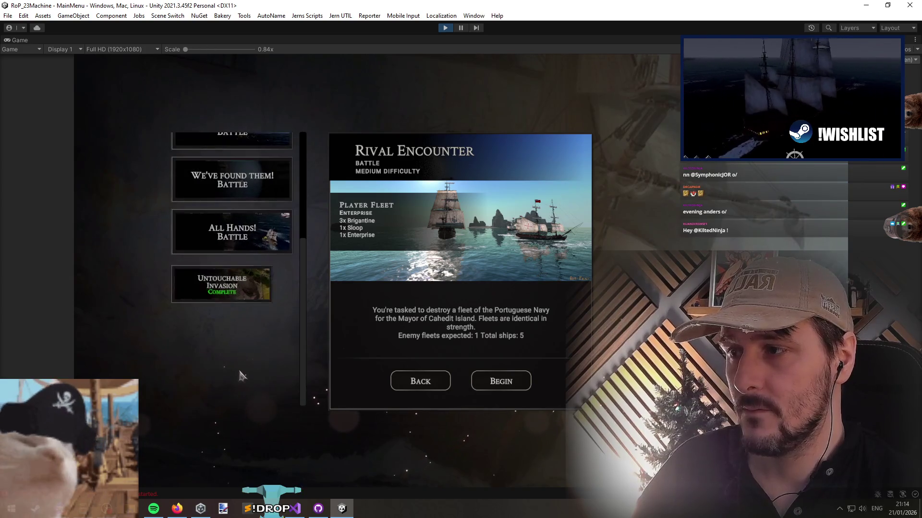
left_click(229, 320)
left_click(499, 382)
left_click(448, 449)
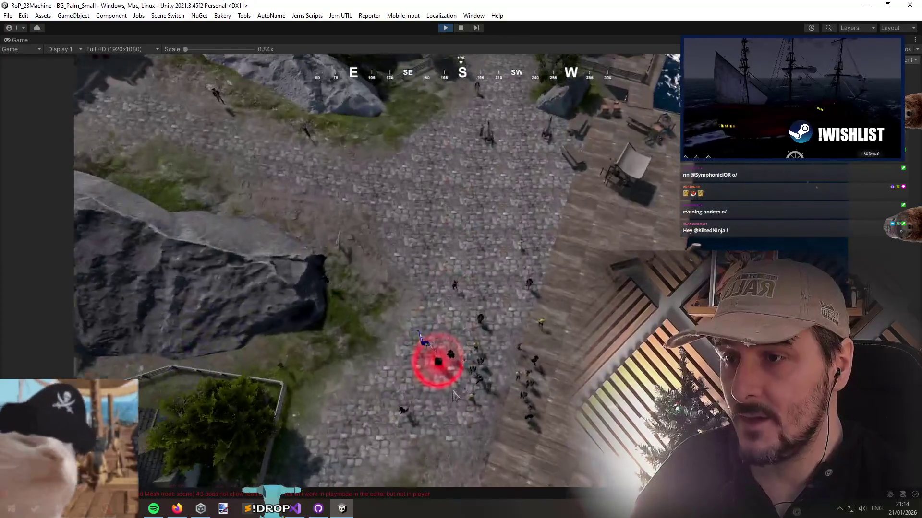
- Toggle the in-game debug menu with F1, then stop play mode
key("F1")
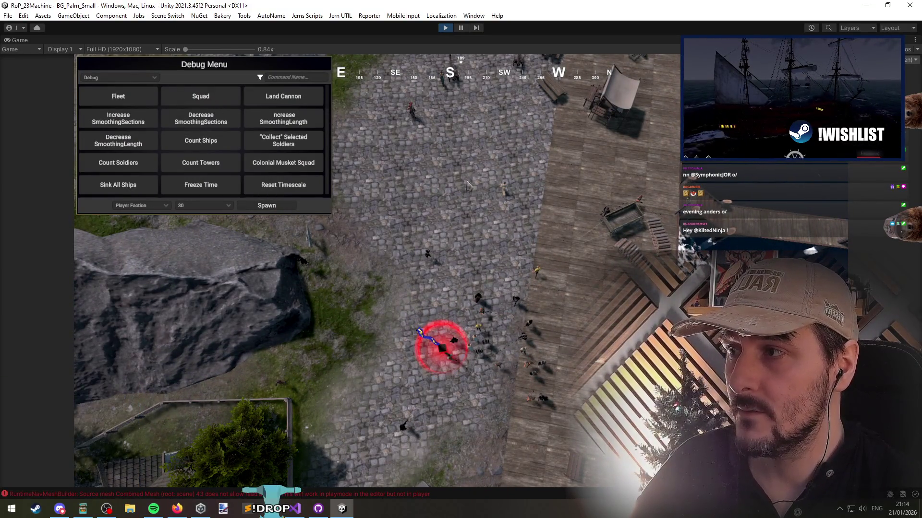
key("F1")
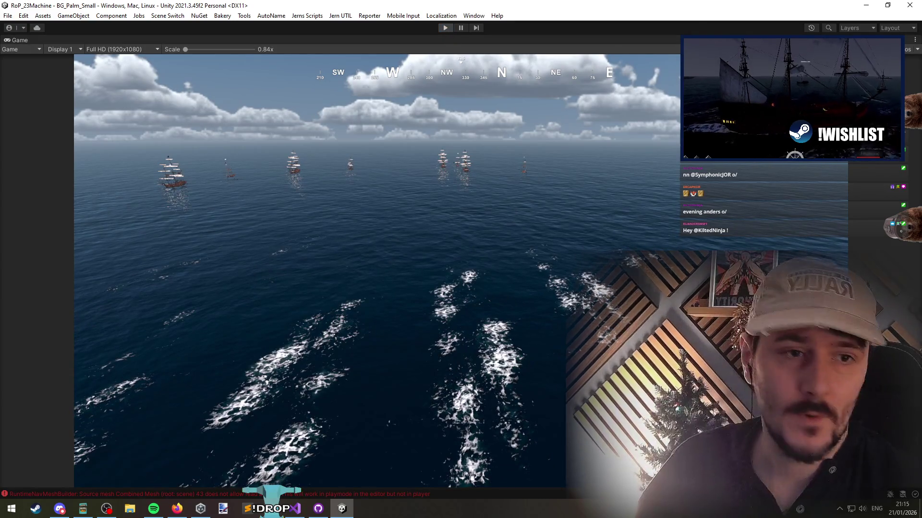
key("ctrl+p")
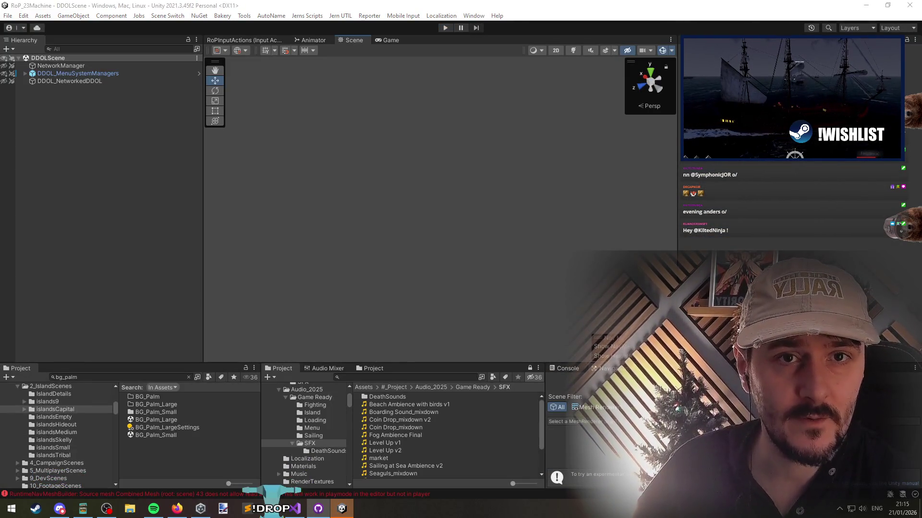
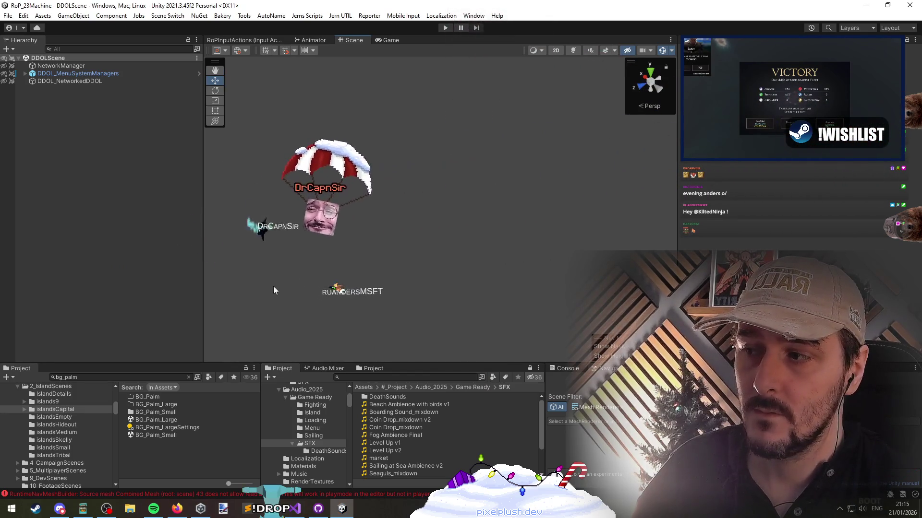
- Search the Project panel for '80' and open the Island803 folder from the results
left_click(373, 368)
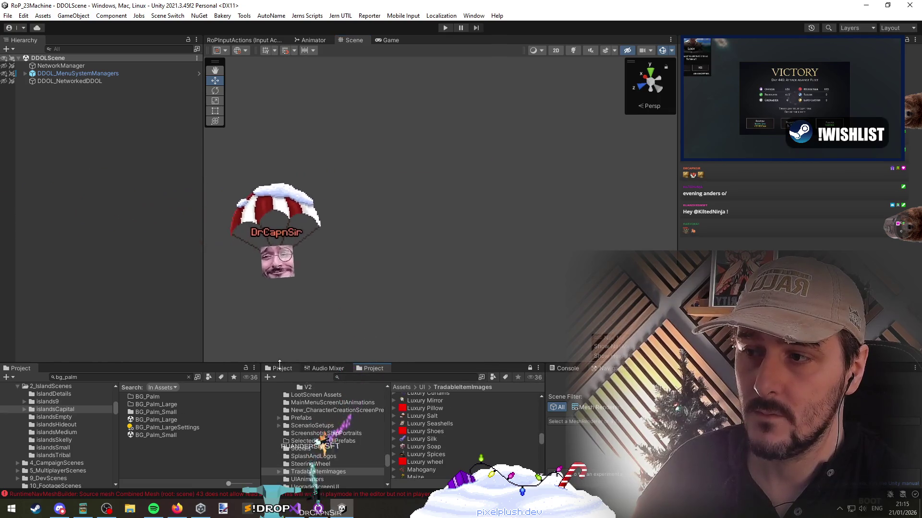
left_click(158, 377)
type("803")
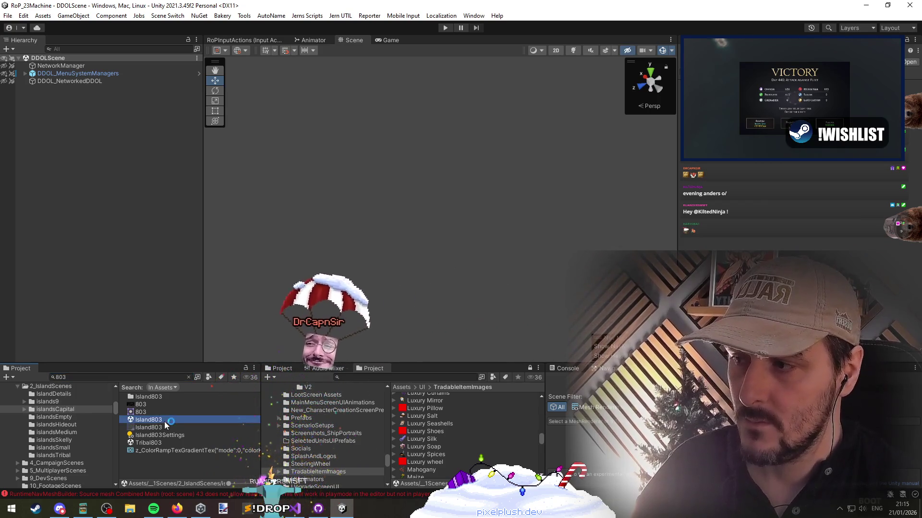
double_click(164, 422)
- Open the Island803 scene from islandsCapital alongside DDOLScene
left_click(176, 405)
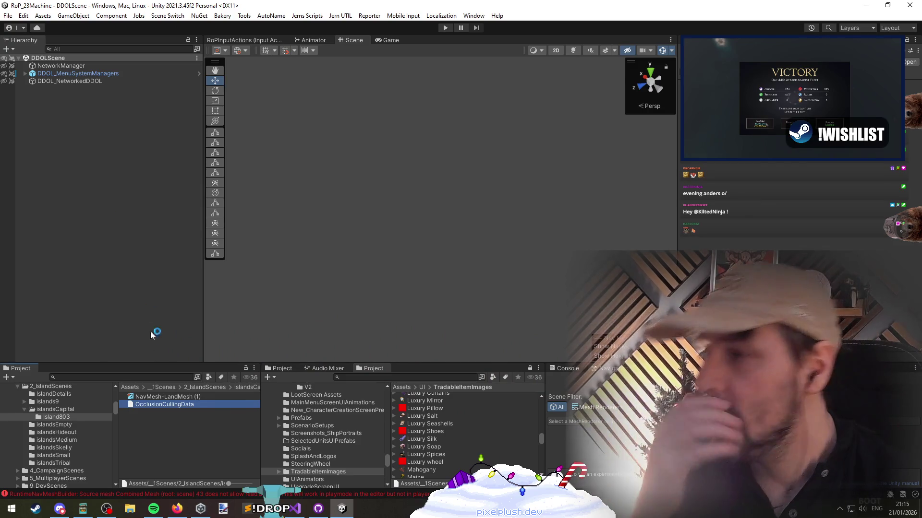
left_click(244, 387)
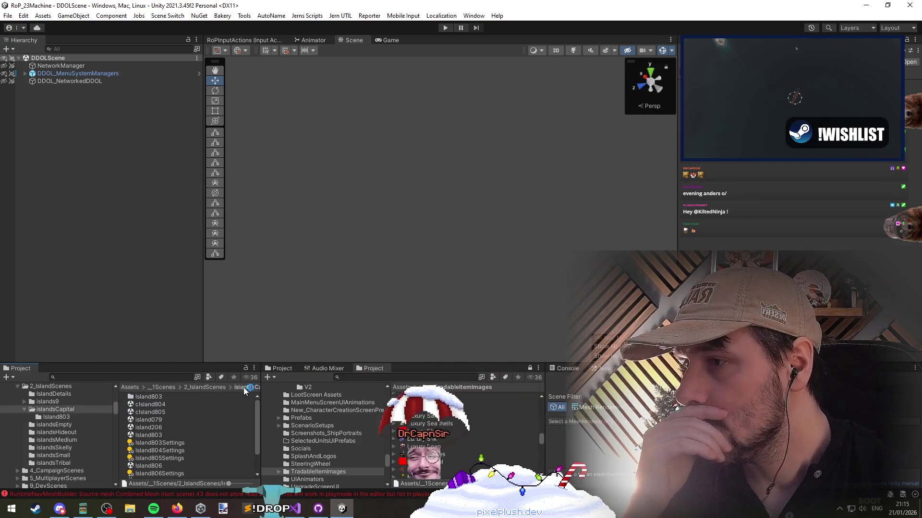
left_click(165, 435)
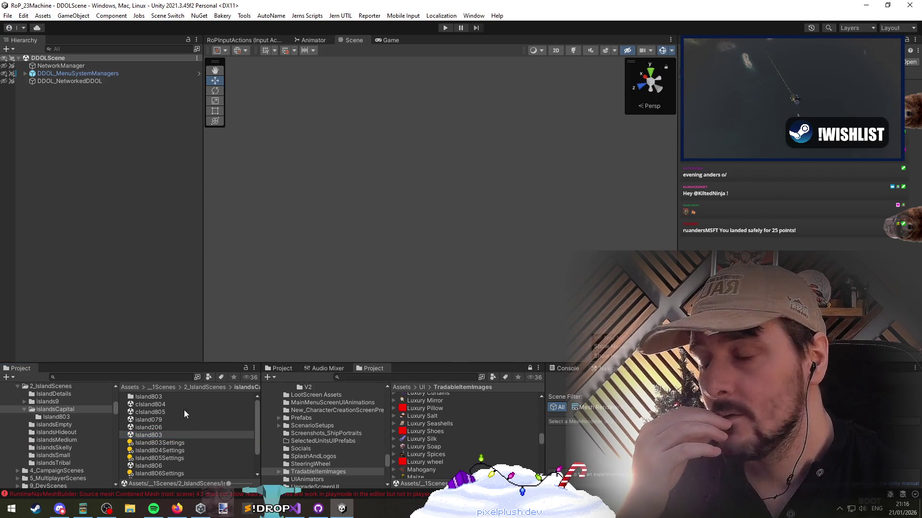
left_click(76, 155)
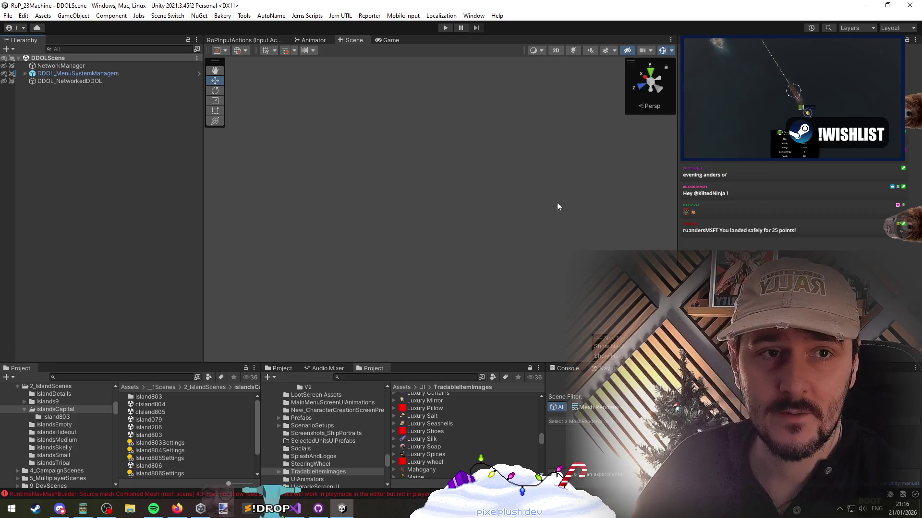
key("alt+Tab")
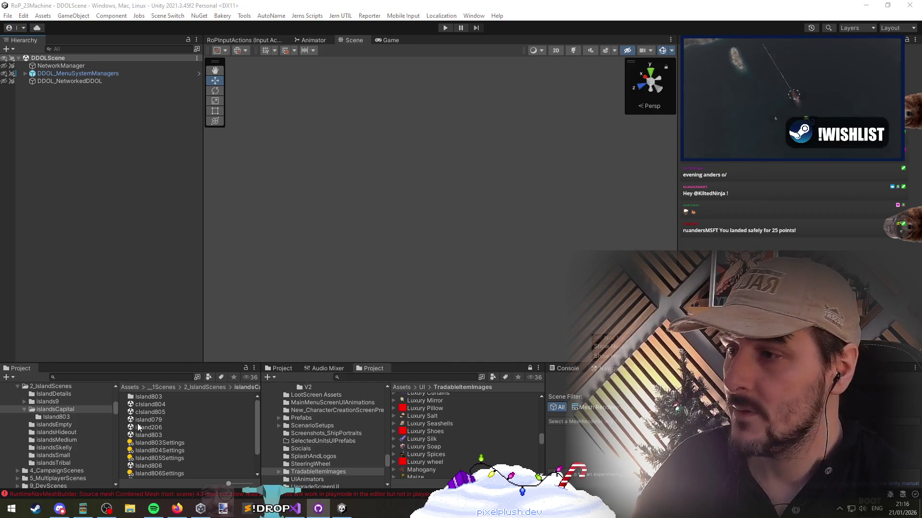
key("alt+Tab")
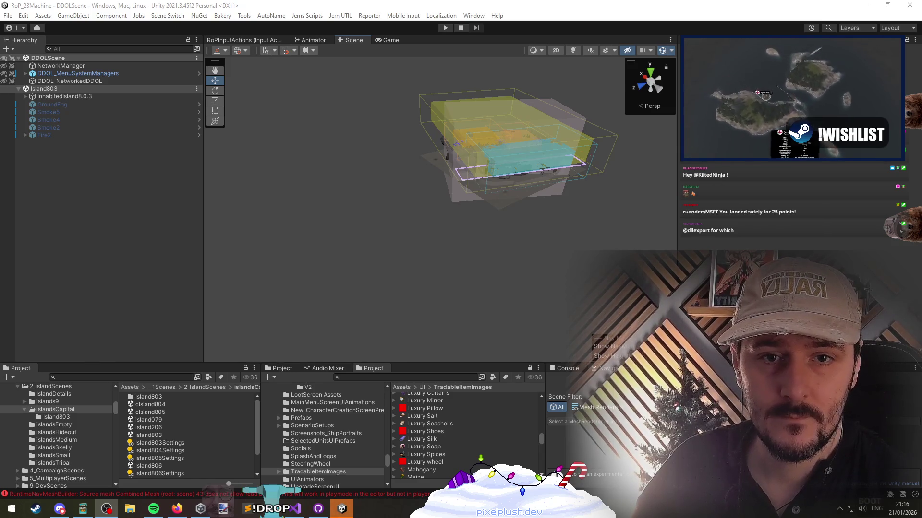
- Inspect InhabitedIsland8.0.3's children, such as Mh_Statues_Angel1, the tree groups and HolderMain
left_click_drag(562, 214, 437, 166)
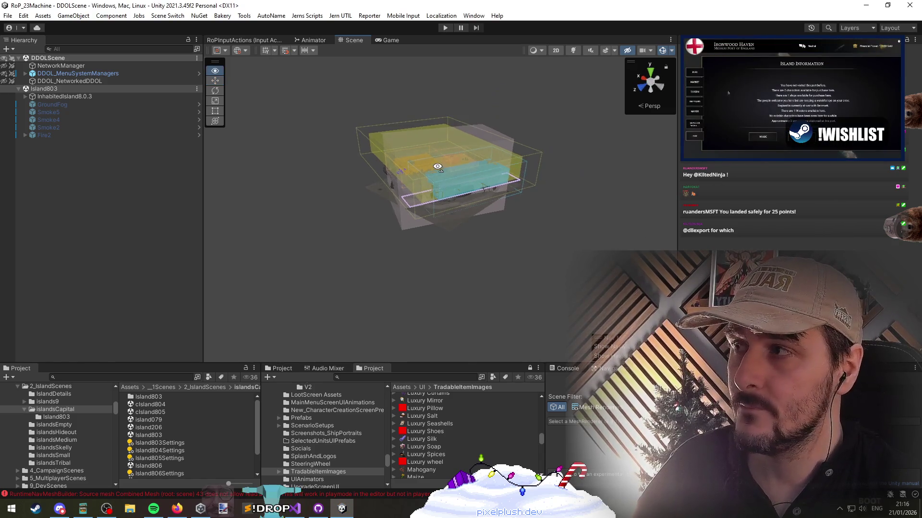
scroll(434, 144, "up", 3)
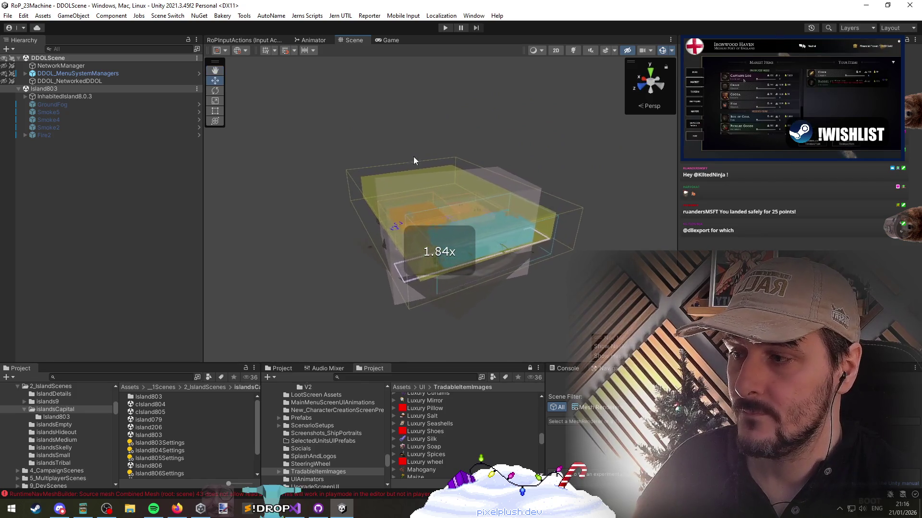
left_click(72, 97)
key("Right")
key("Down")
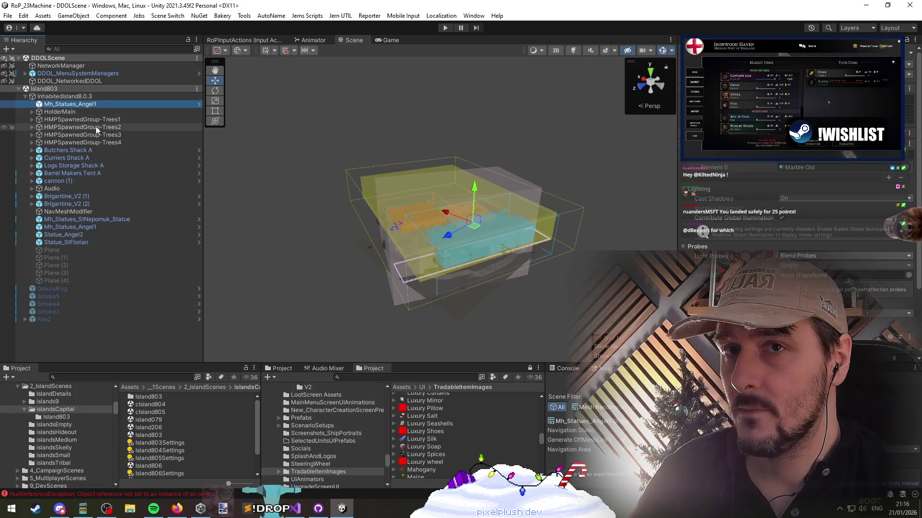
left_click(96, 142)
left_click(77, 120)
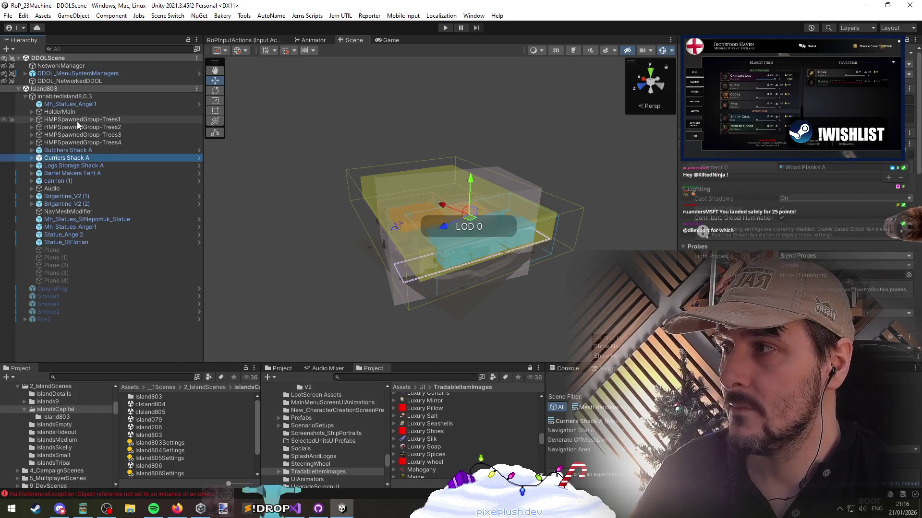
left_click(74, 104)
left_click(74, 97)
key("Down")
key("Down")
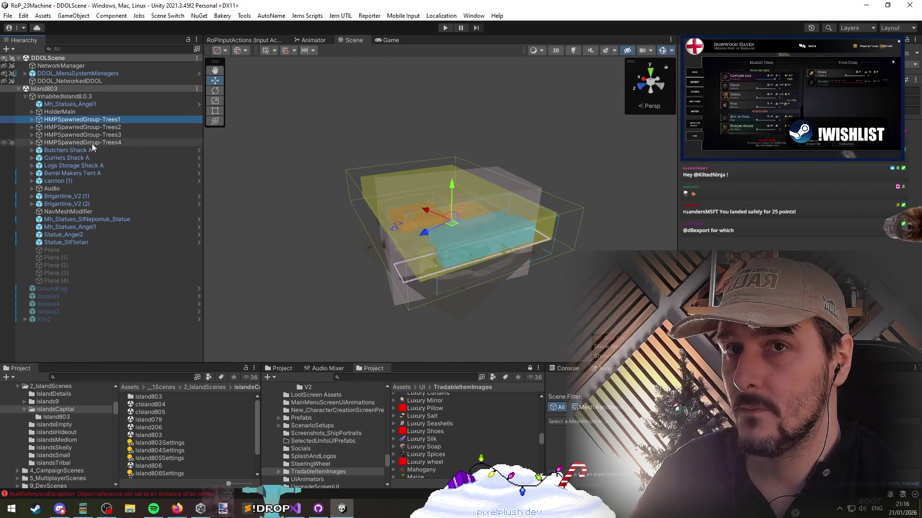
key("Down")
key("Down")
key("Down")
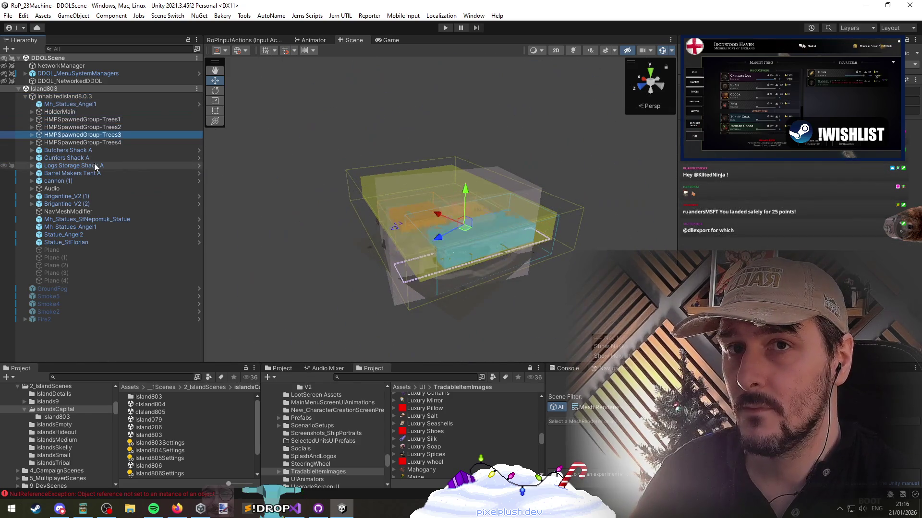
left_click(95, 335)
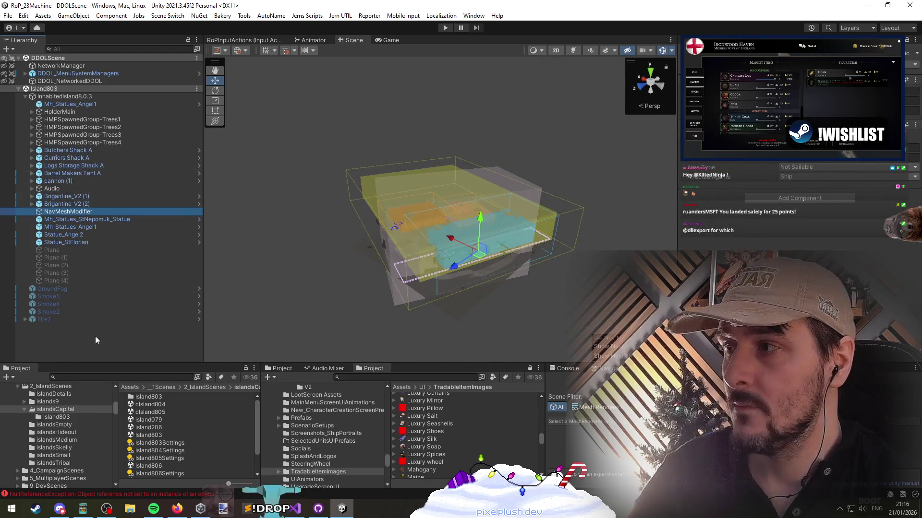
- Unload the Island803 scene and enter play mode
right_click(59, 89)
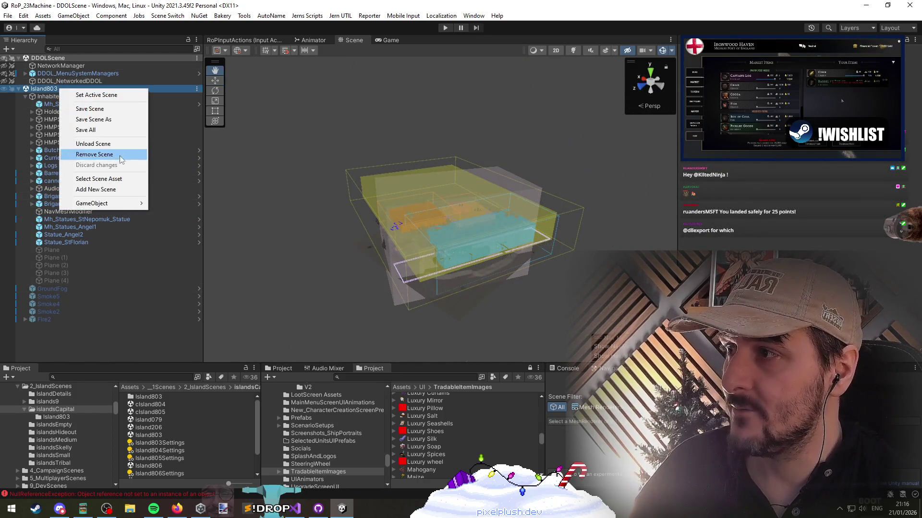
left_click(101, 143)
left_click(444, 28)
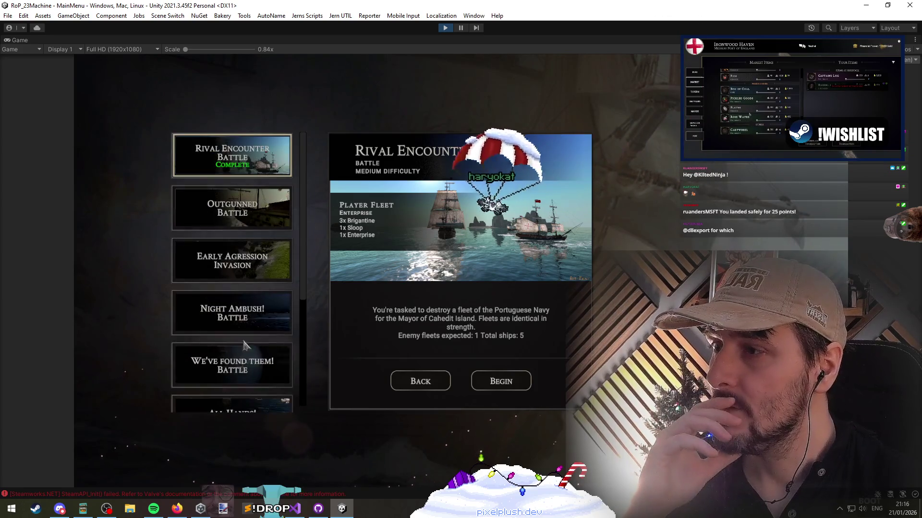
- Begin the Rival Encounter scenario, then exit play mode with Ctrl+P
left_click(497, 384)
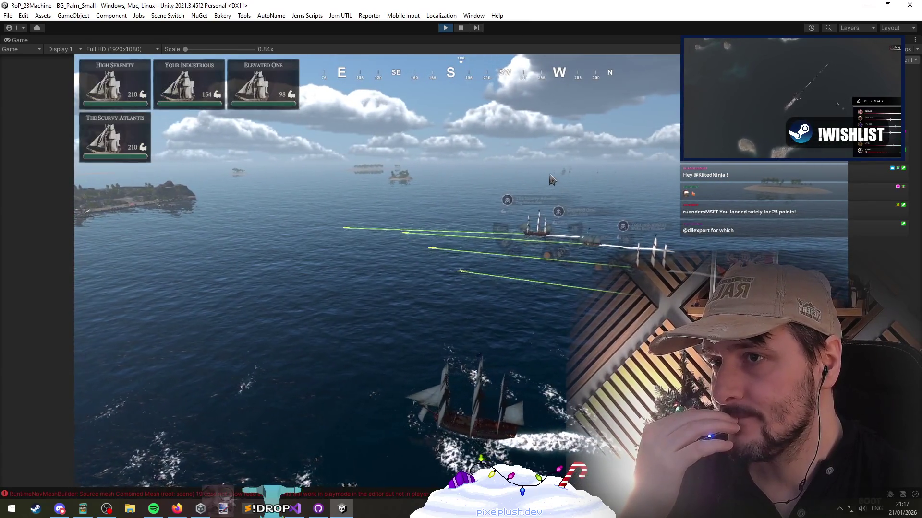
key("ctrl+p")
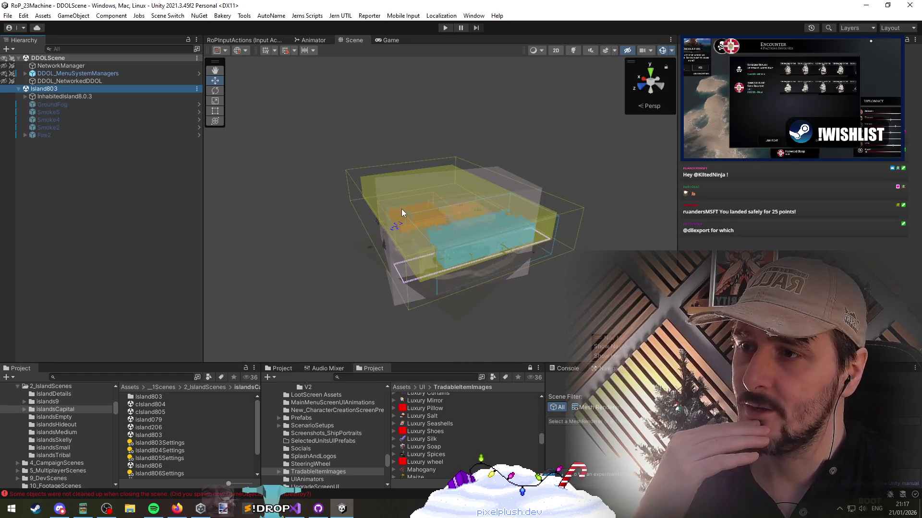
- Inspect Statue_StFlorian, Brigantine_V2 (2), Audio_Harbor and Audio_WaterMuteCtrl in InhabitedIsland8.0.3
left_click(68, 95)
key("Right")
key("Down")
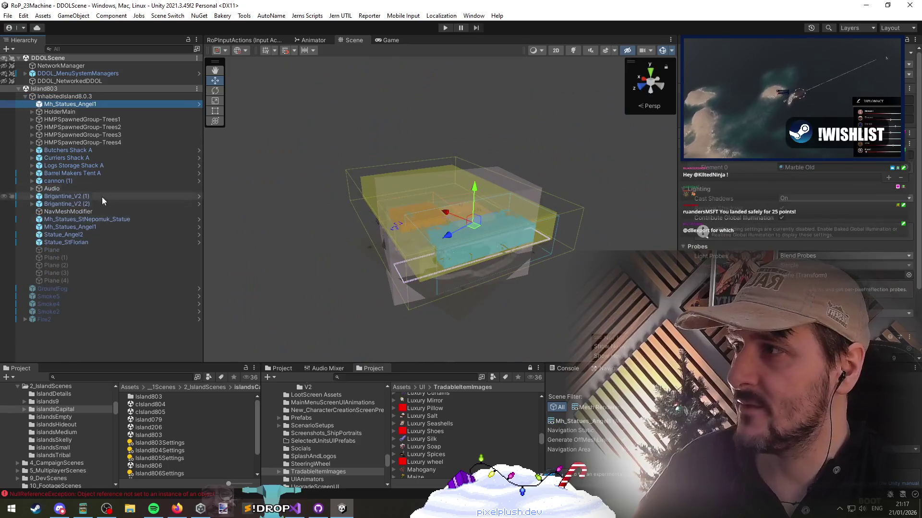
left_click(91, 242)
left_click(85, 204)
mouse_move(456, 208)
left_mouse_down()
mouse_move(453, 307)
mouse_move(441, 255)
mouse_move(383, 273)
mouse_move(380, 240)
mouse_move(402, 234)
mouse_move(407, 207)
mouse_move(389, 180)
mouse_move(414, 212)
mouse_move(437, 204)
left_mouse_up()
left_click(437, 205)
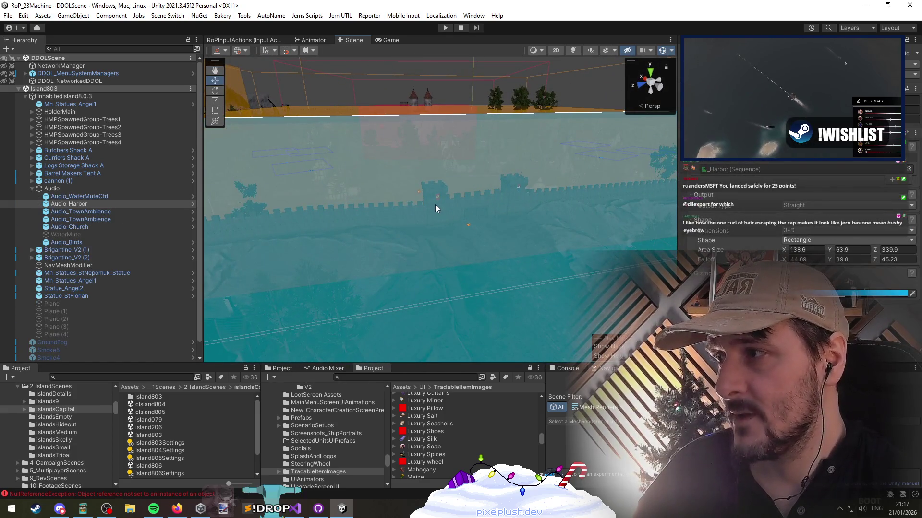
left_click(74, 196)
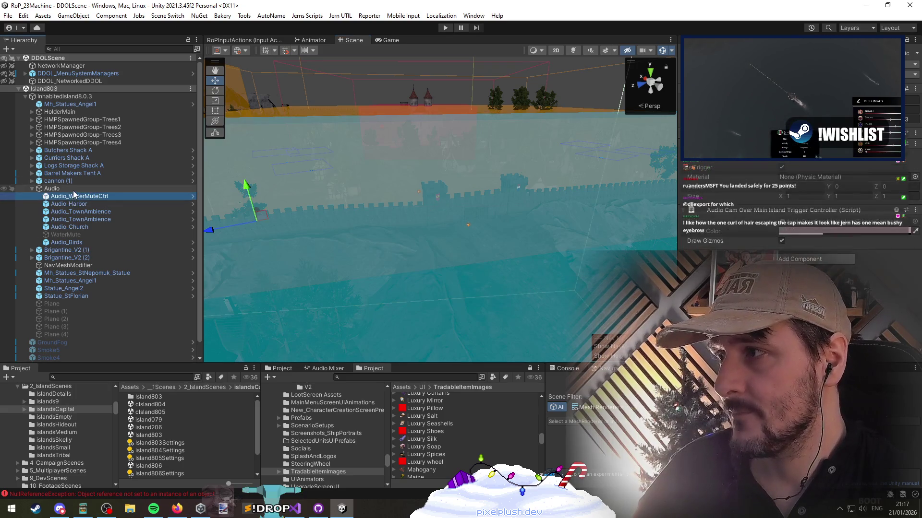
- Mark the Civilian house group and its children as static
mouse_move(388, 197)
left_mouse_down()
mouse_move(405, 218)
mouse_move(455, 168)
mouse_move(507, 210)
left_mouse_up()
left_click(507, 210)
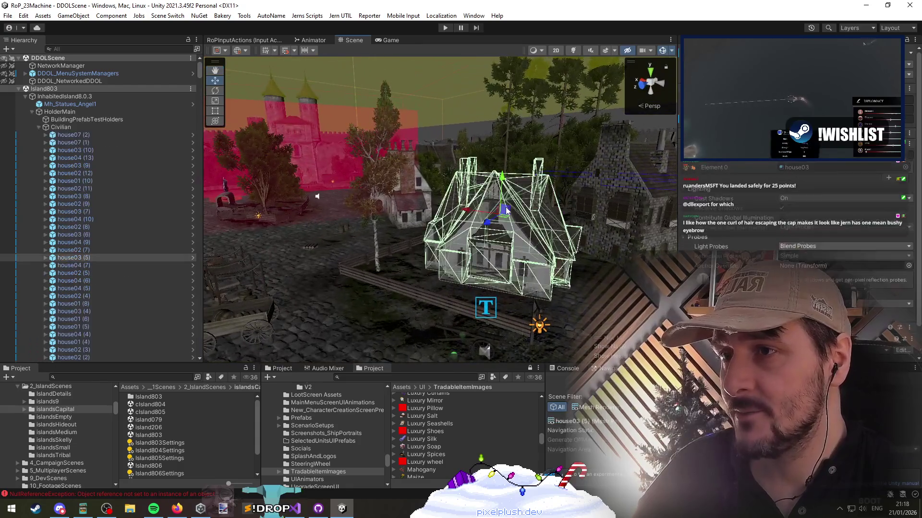
left_click(91, 135)
left_click(87, 128)
scroll(125, 148, "down", 10)
scroll(123, 241, "down", 15)
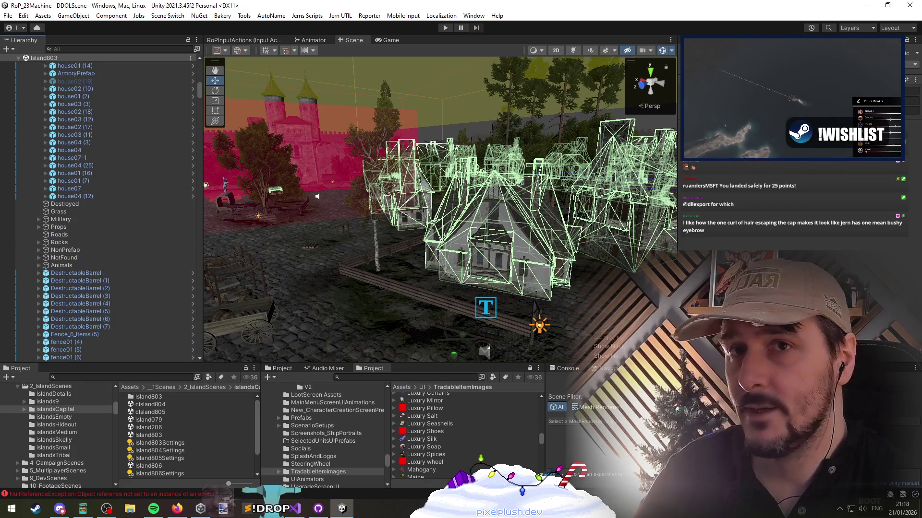
left_click(892, 53)
left_click(429, 273)
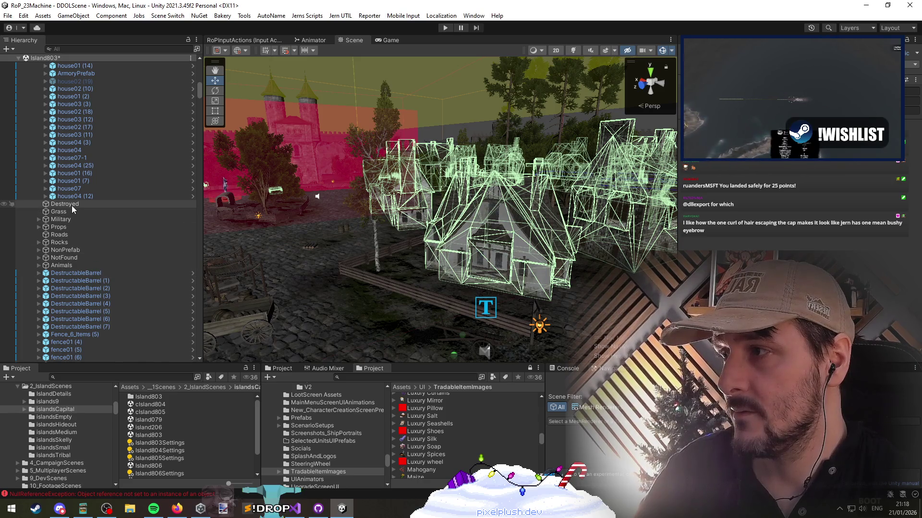
- Frame the Military group and apply static flags to its child objects
left_click(65, 258)
left_click(70, 243)
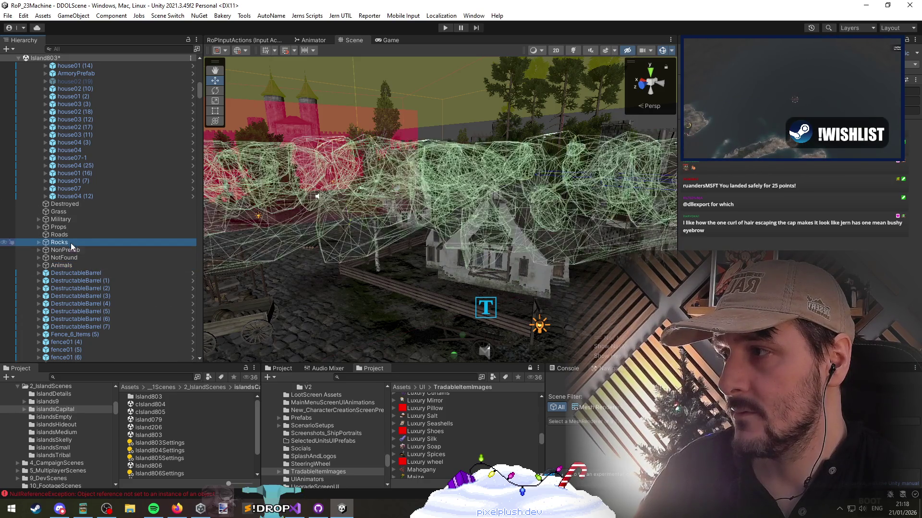
scroll(377, 235, "up", 2)
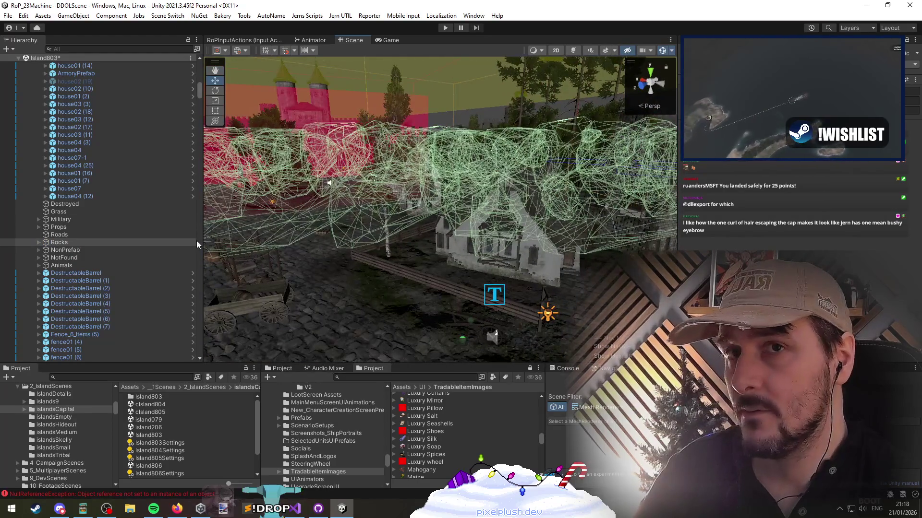
left_click(73, 251)
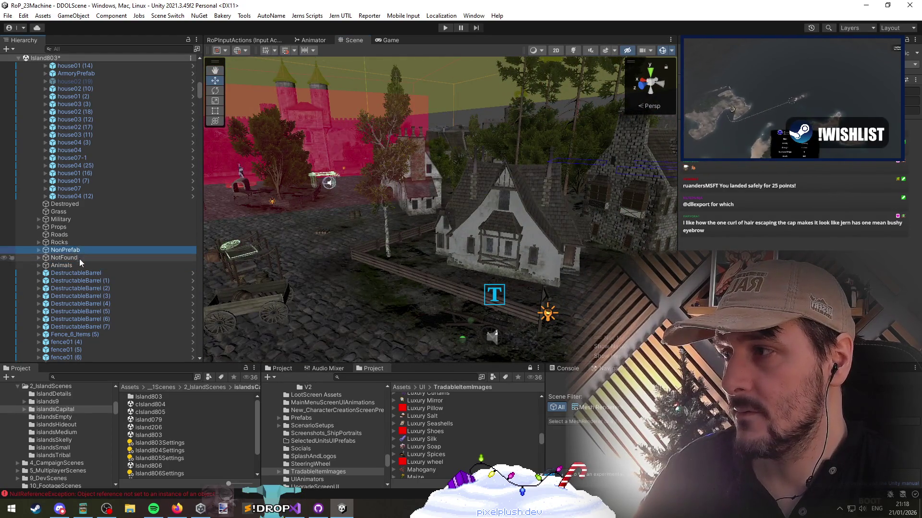
left_click(77, 219)
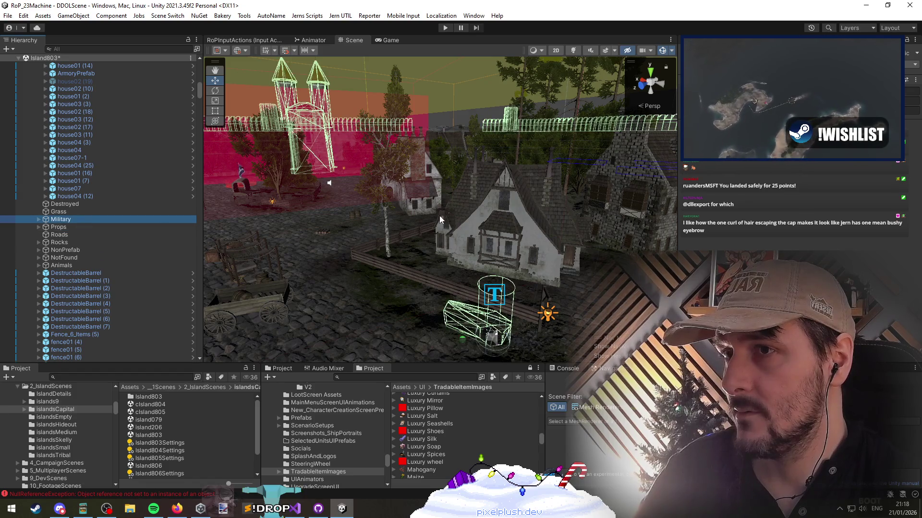
key("f")
mouse_move(909, 210)
left_mouse_down()
mouse_move(185, 212)
mouse_move(445, 215)
left_mouse_up()
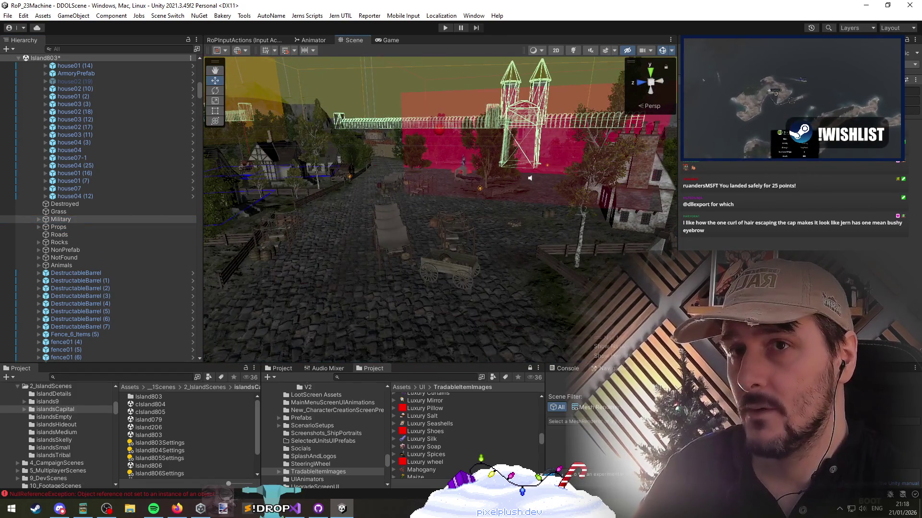
left_click(416, 273)
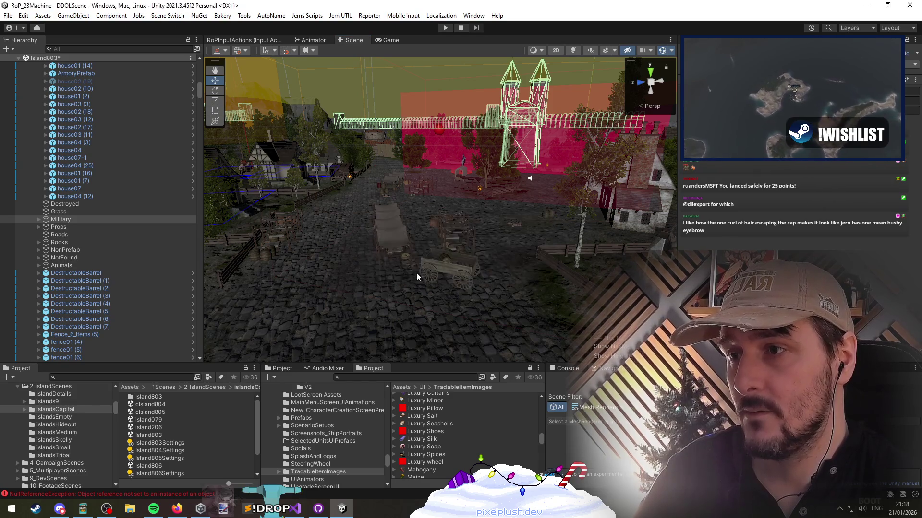
- Select Market Place (1) past the fences and step through to Market Place (5)
scroll(75, 273, "down", 5)
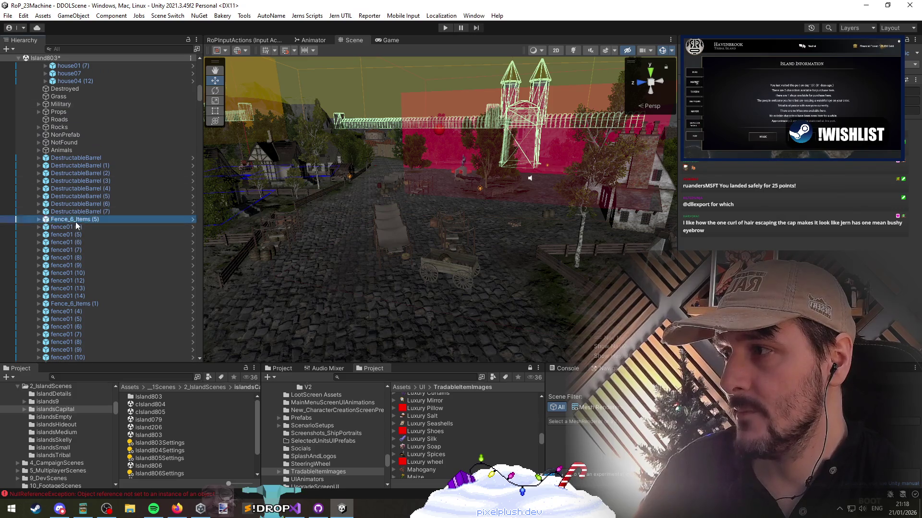
left_click(76, 225)
scroll(91, 240, "down", 15)
scroll(94, 255, "down", 10)
scroll(96, 250, "down", 10)
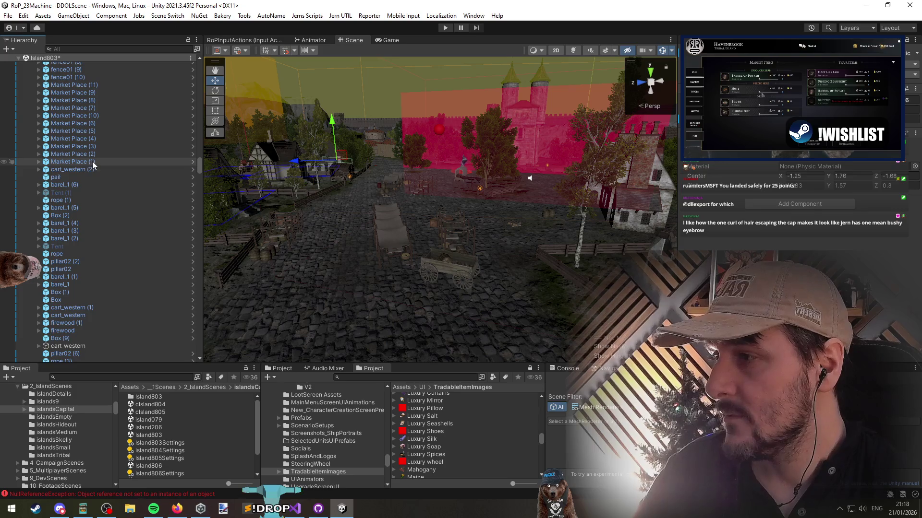
left_click(92, 161)
key("Up")
key("Up")
key("Up")
key("Up")
key("Up")
key("Up")
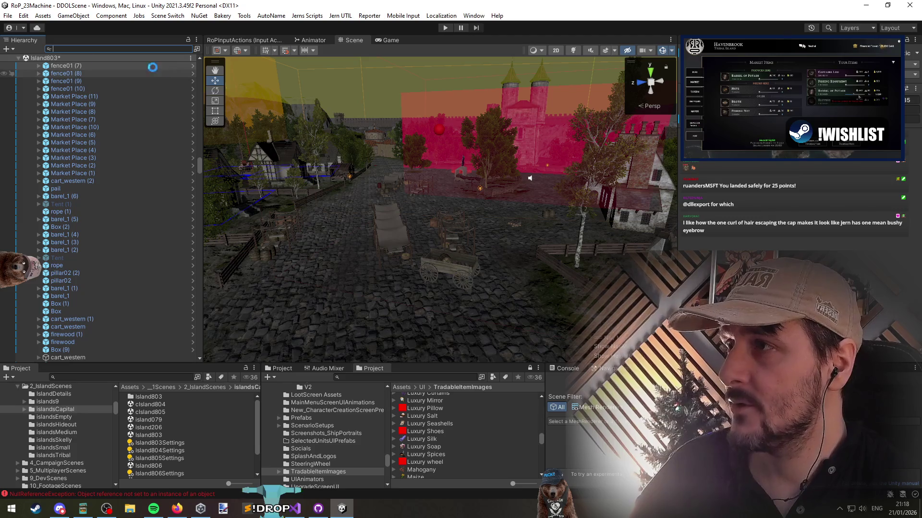
- Unload the Island803 scene and enter play mode
right_click(43, 58)
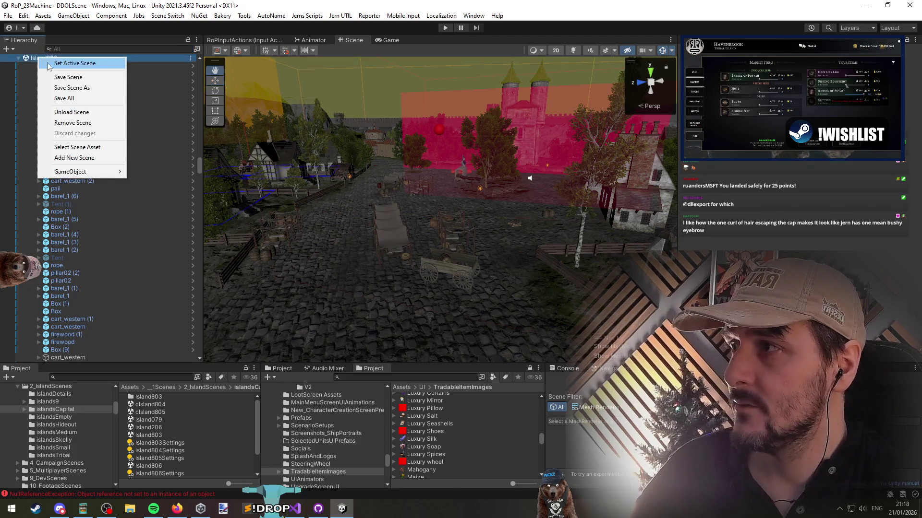
left_click(74, 112)
left_click(445, 28)
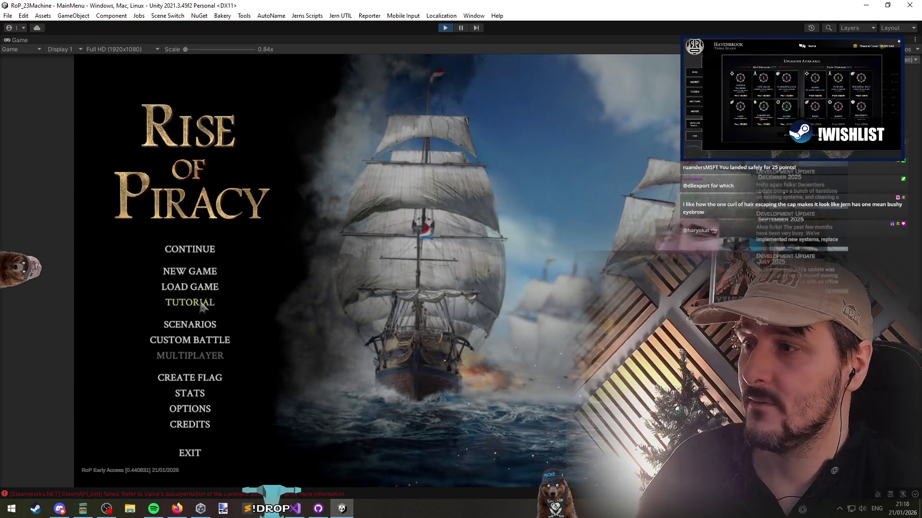
- Choose the Eightoh's Capture scenario from Scenarios and begin it with a captain
left_click(201, 302)
left_click(360, 380)
left_click(190, 325)
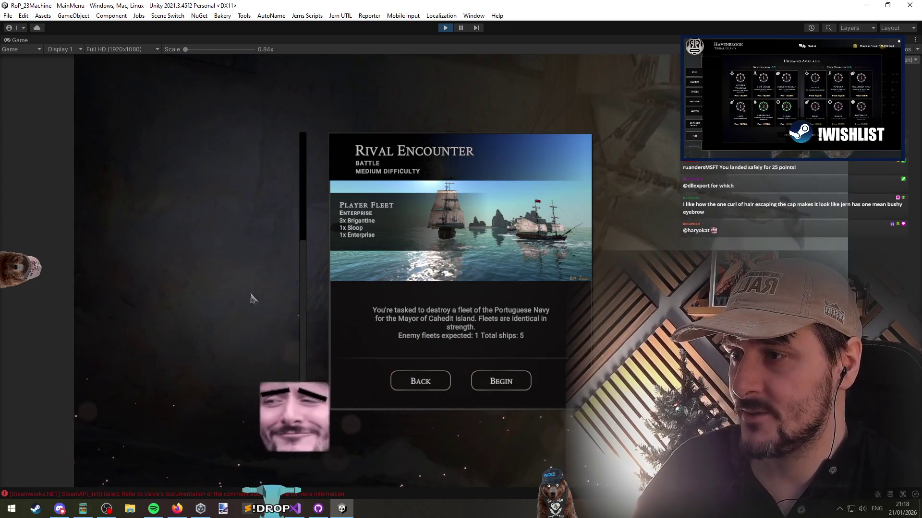
left_click(250, 339)
left_click(518, 386)
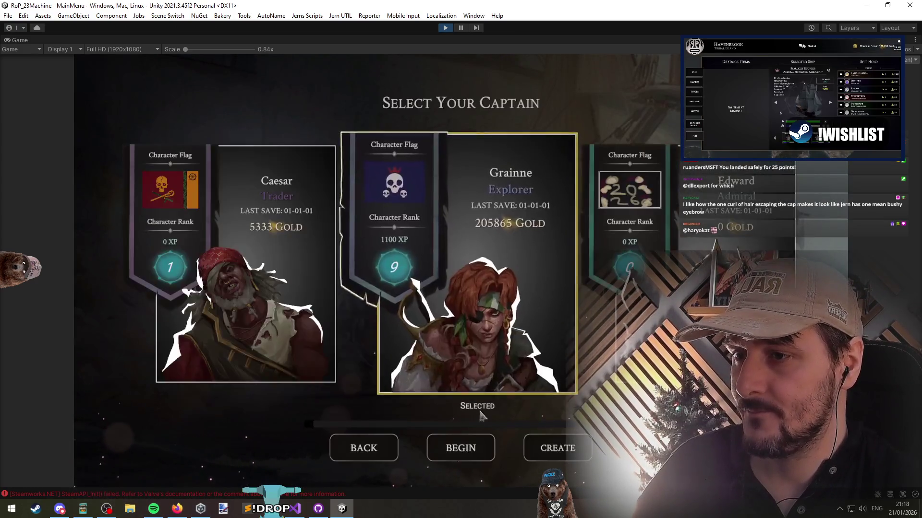
left_click(412, 446)
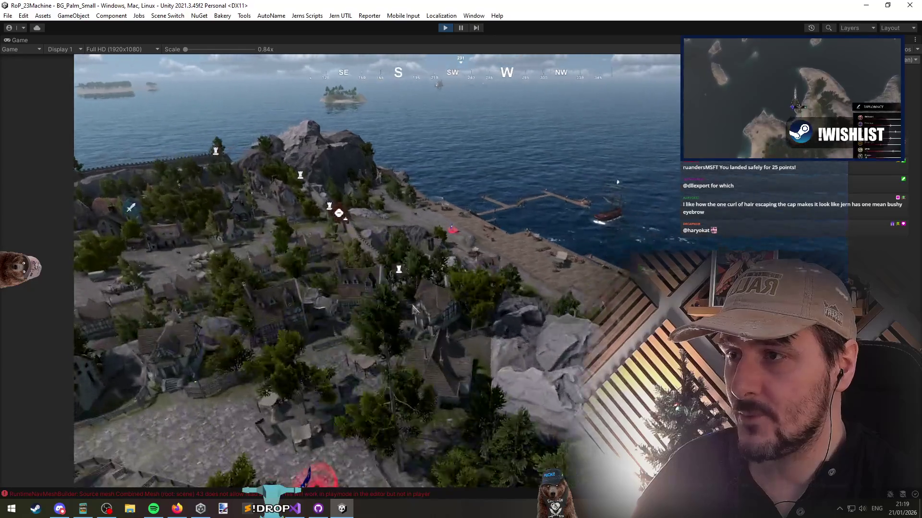
- Toggle the debug menu, then pause the game to show its five objectives
key("grave")
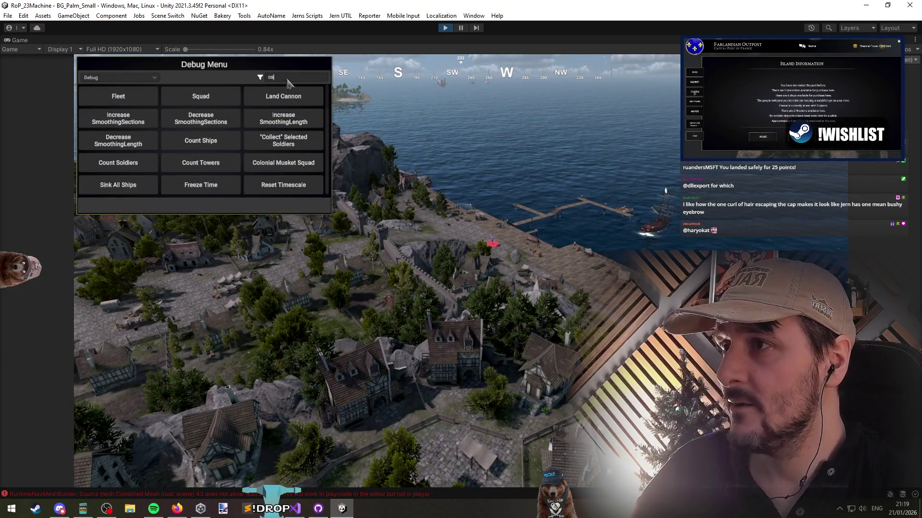
key("grave")
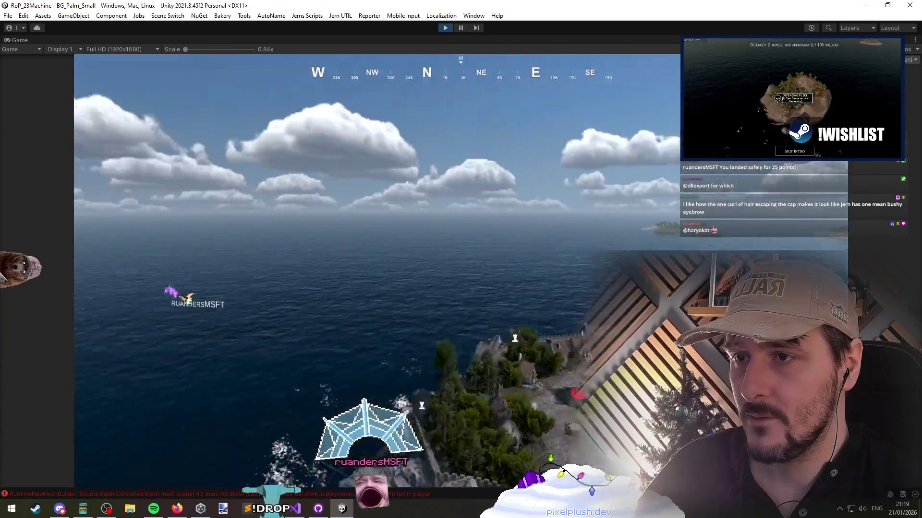
key("Escape")
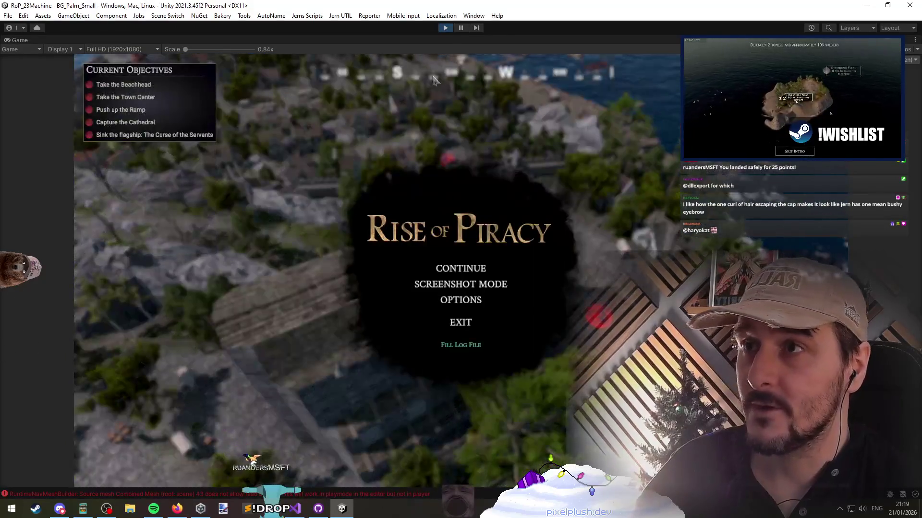
- Exit play mode and switch to Visual Studio
left_click(444, 28)
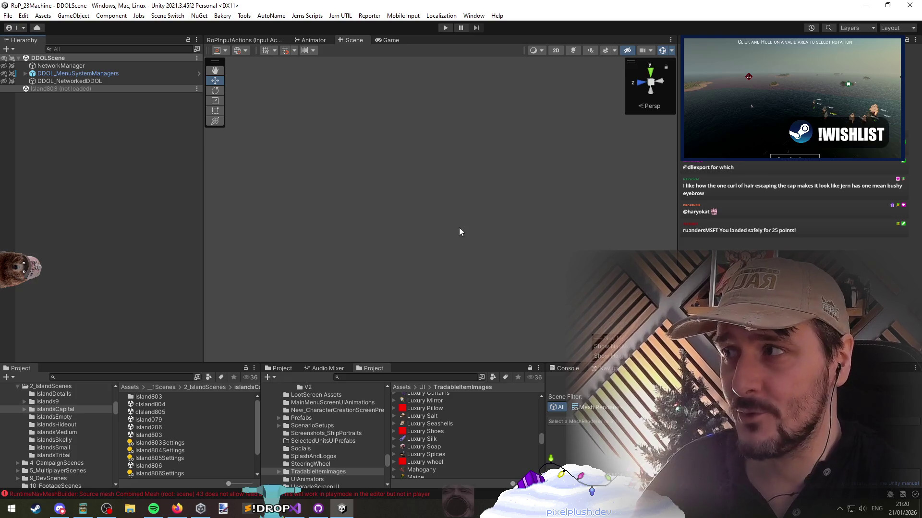
key("alt+Tab")
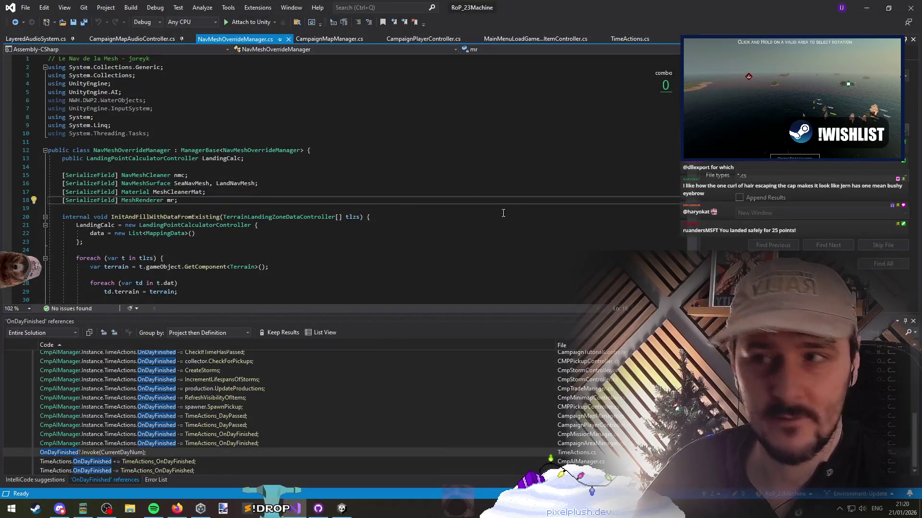
left_click(427, 191)
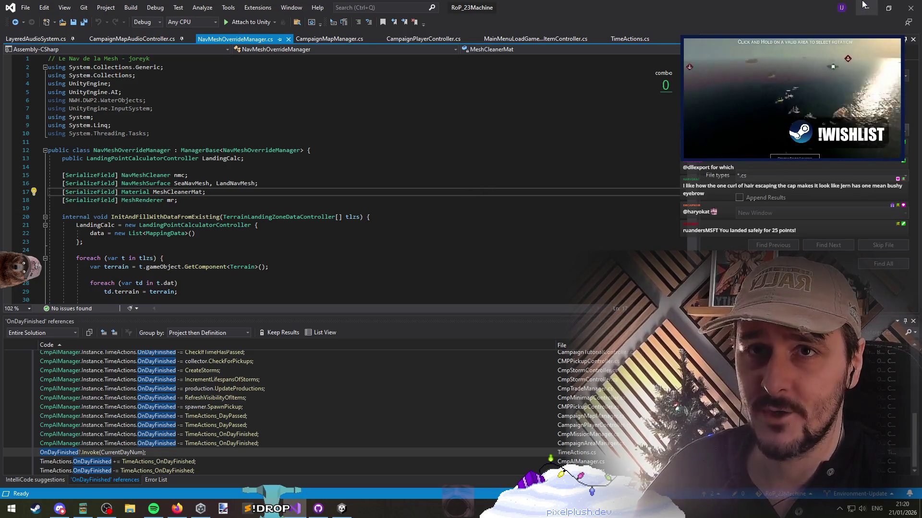
key("alt+Tab")
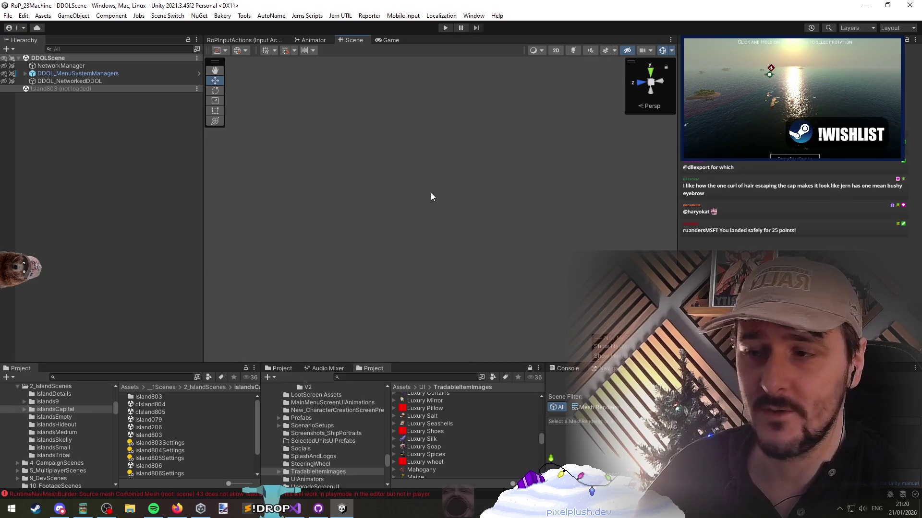
left_click(439, 409)
scroll(442, 404, "up", 10)
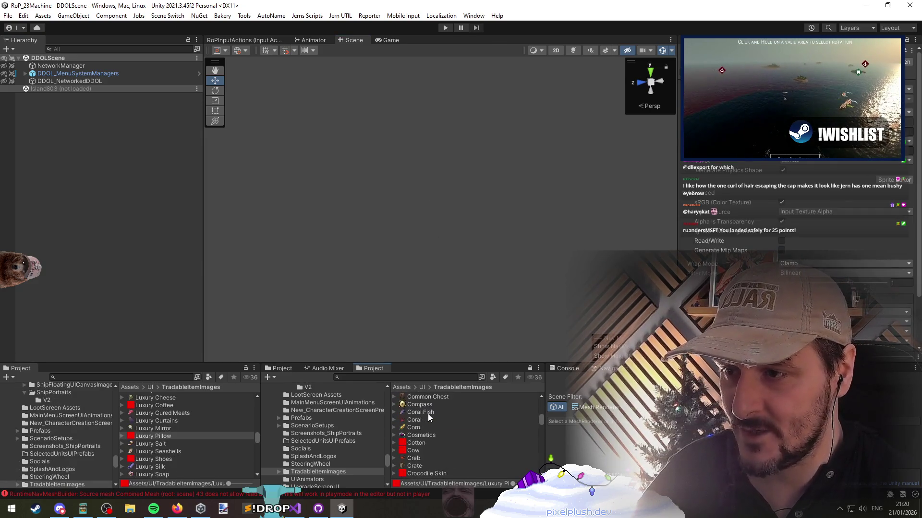
scroll(432, 412, "down", 5)
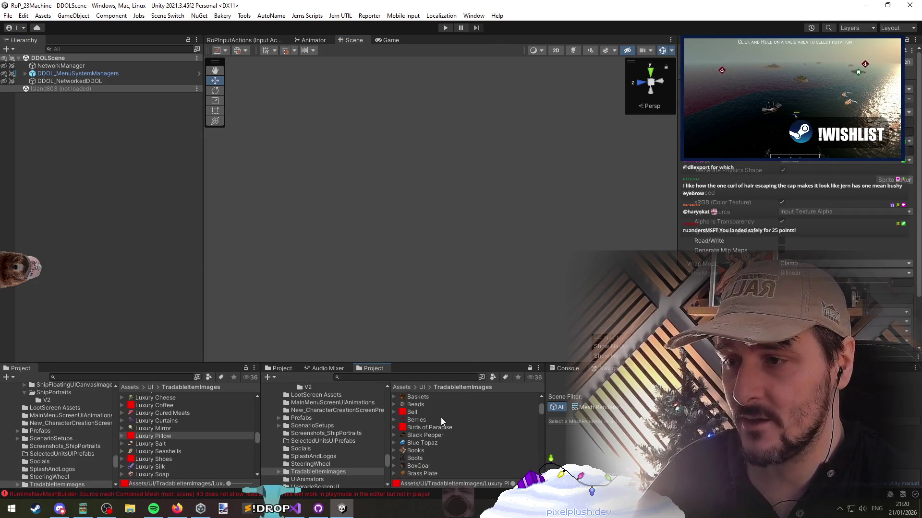
left_click(433, 464)
scroll(444, 434, "up", 3)
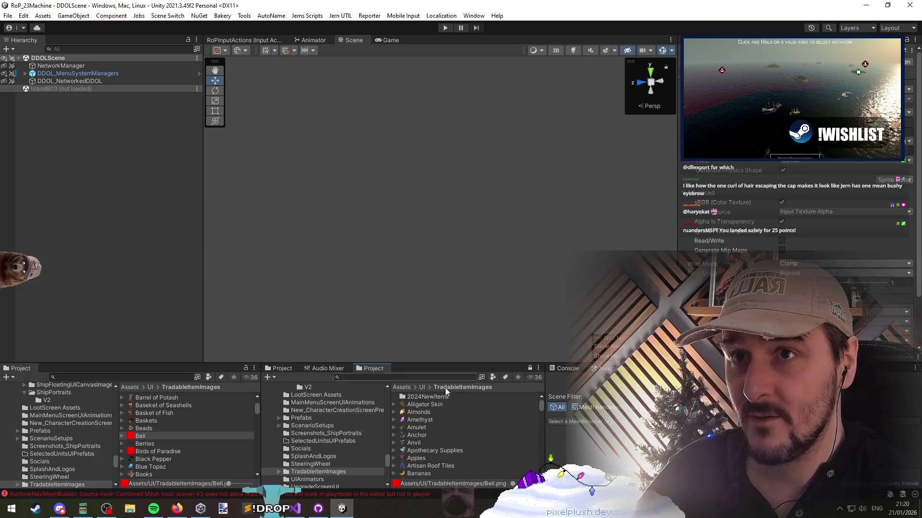
left_click(148, 195)
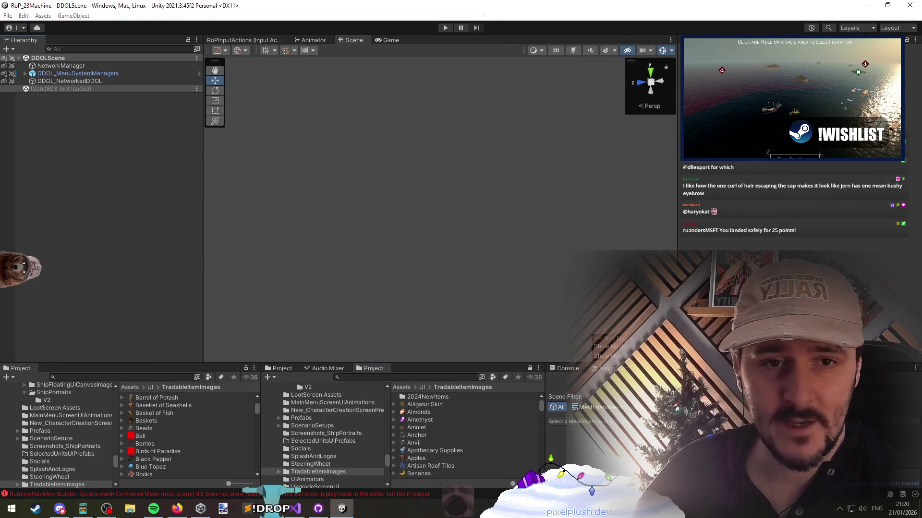
key("alt+Tab")
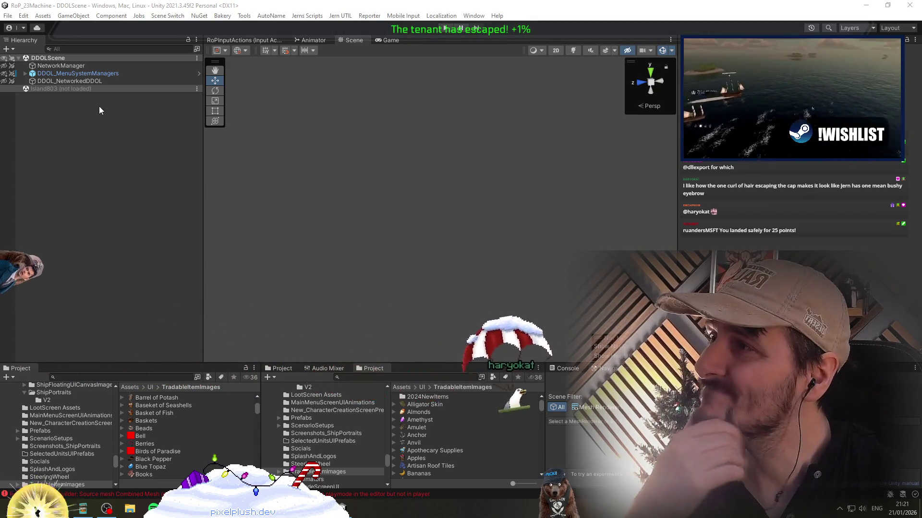
- Switch back to Visual Studio showing NavMeshOverrideManager.cs
key("alt+Tab")
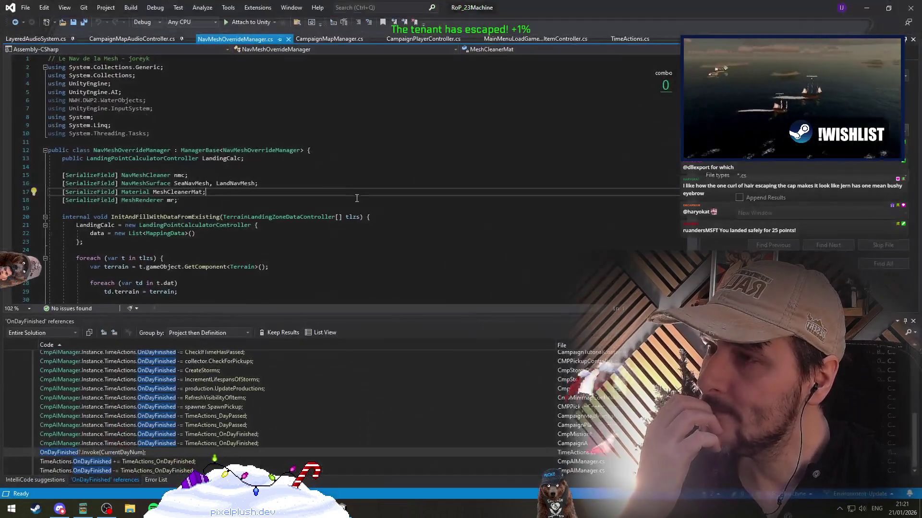
- Open StatsSystem.cs via Go to All and check BattleMapEnded's definition in Events.cs
key("ctrl+t")
type("sta")
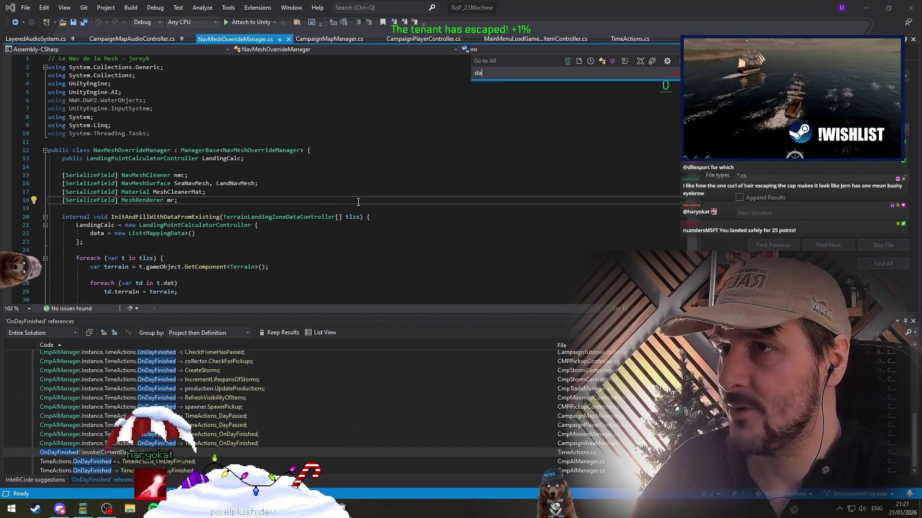
type("tsbus")
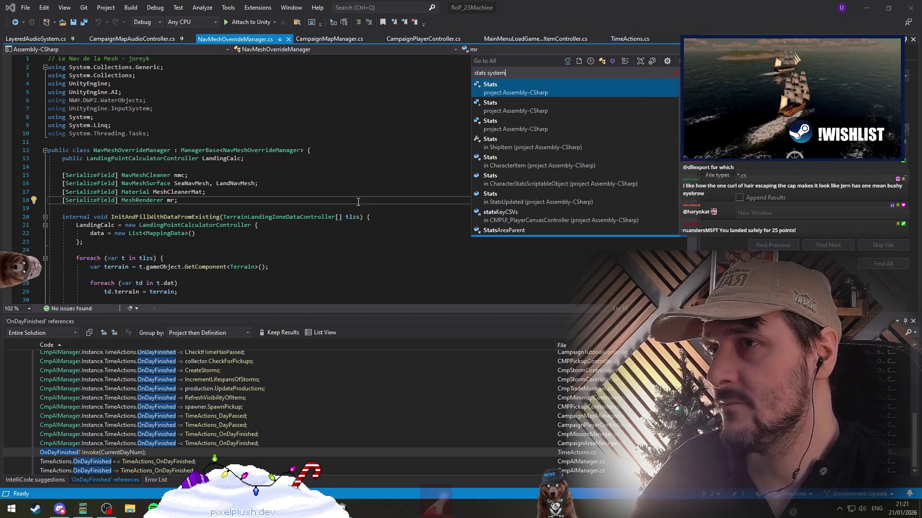
type("sys")
key("Return")
scroll(359, 202, "down", 5)
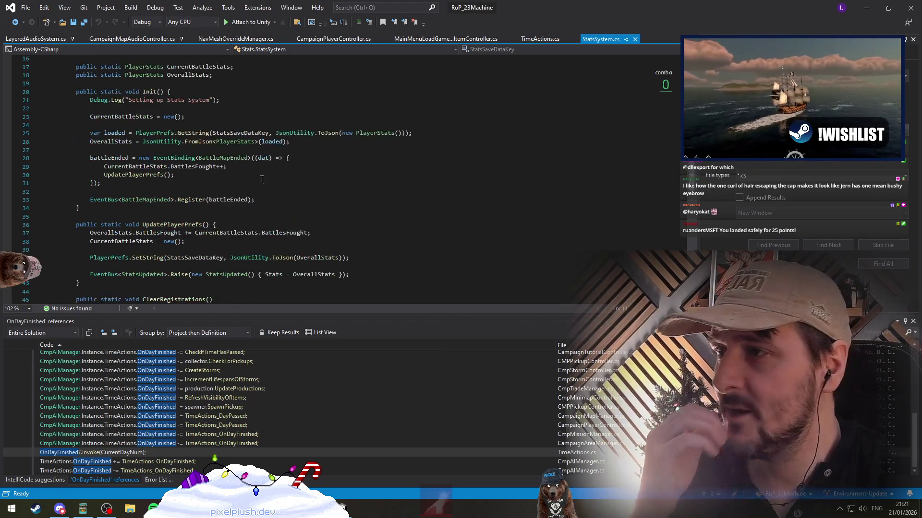
scroll(150, 205, "up", 2)
left_click(151, 205)
key("shift+alt+=")
key("Right")
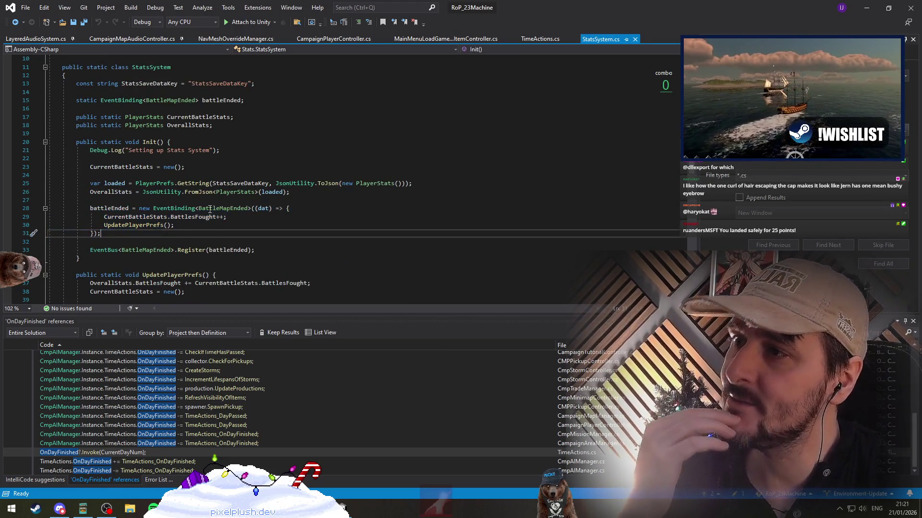
left_click(97, 210)
left_click(213, 208, "ctrl")
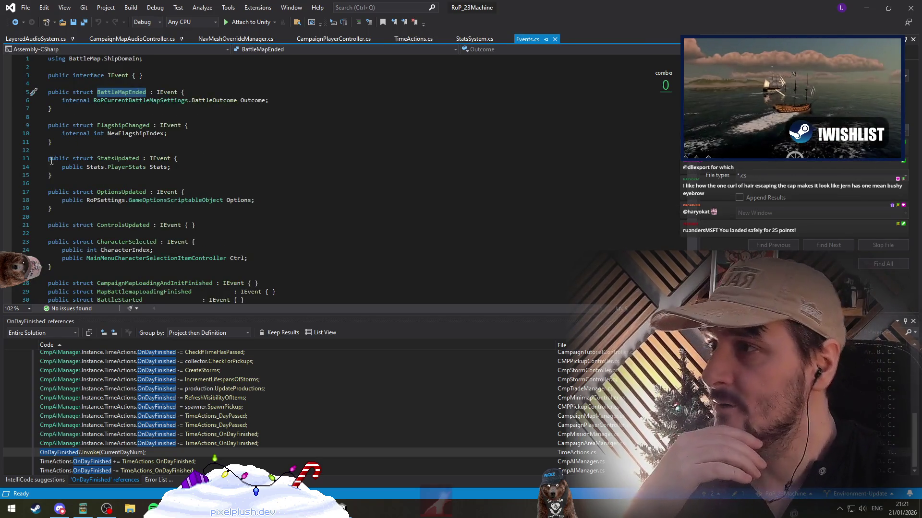
left_click(15, 22)
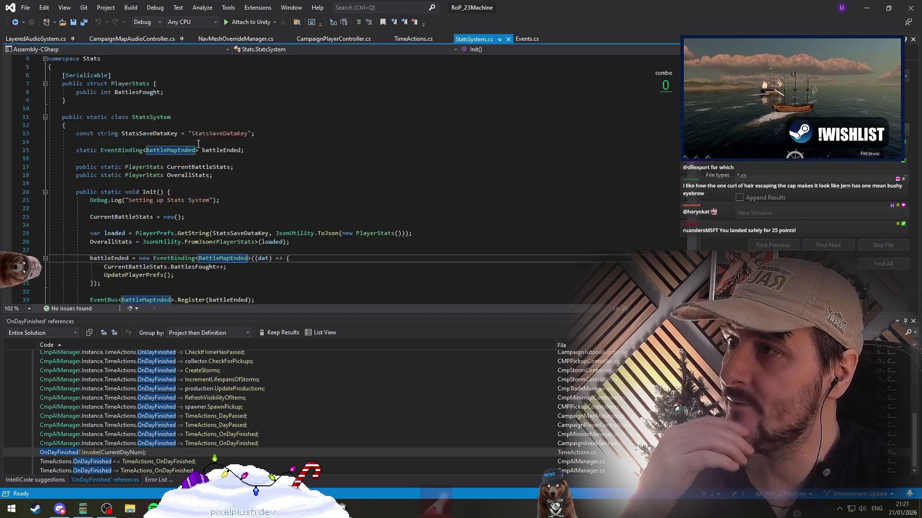
- Find all references to PlayerStats.BattlesFought
left_click(162, 194)
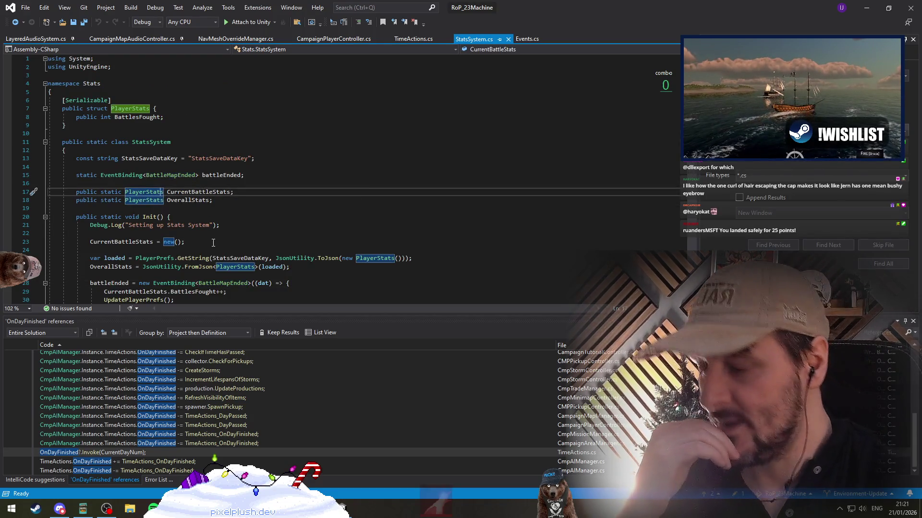
key("F12")
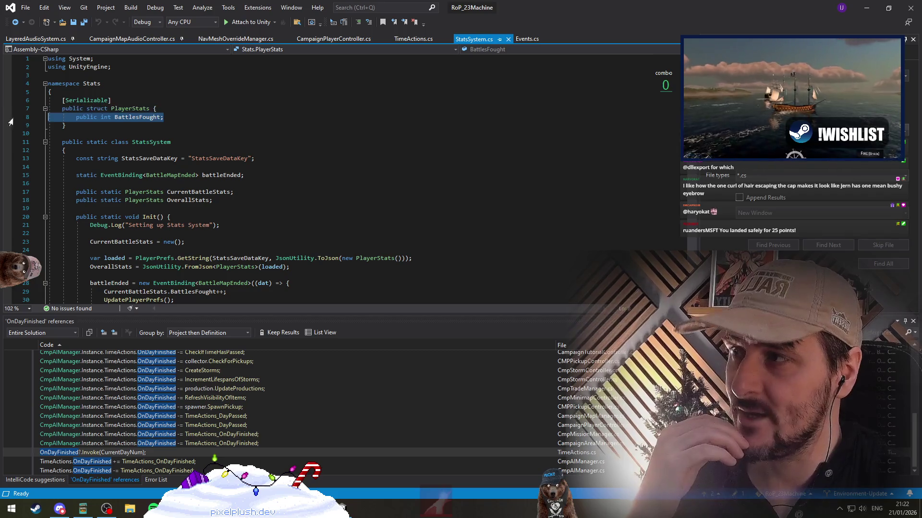
right_click(137, 118)
left_click(179, 213)
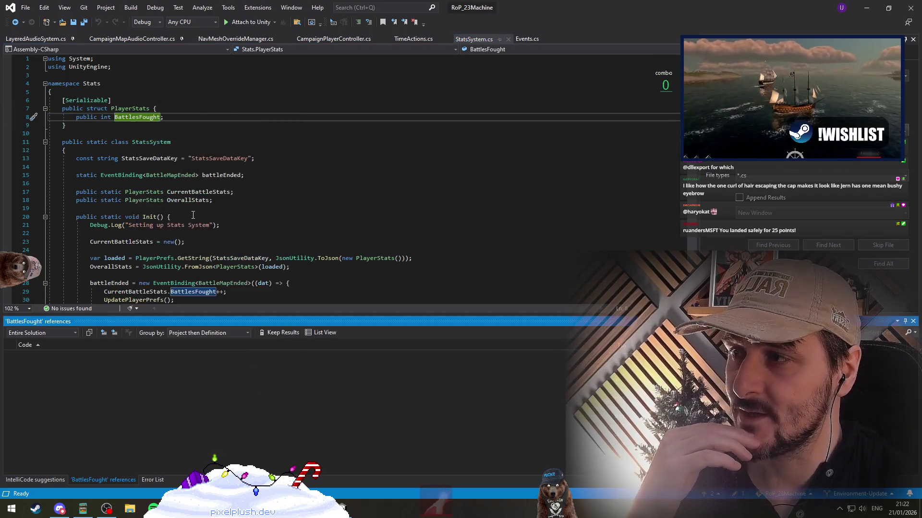
left_click(119, 118)
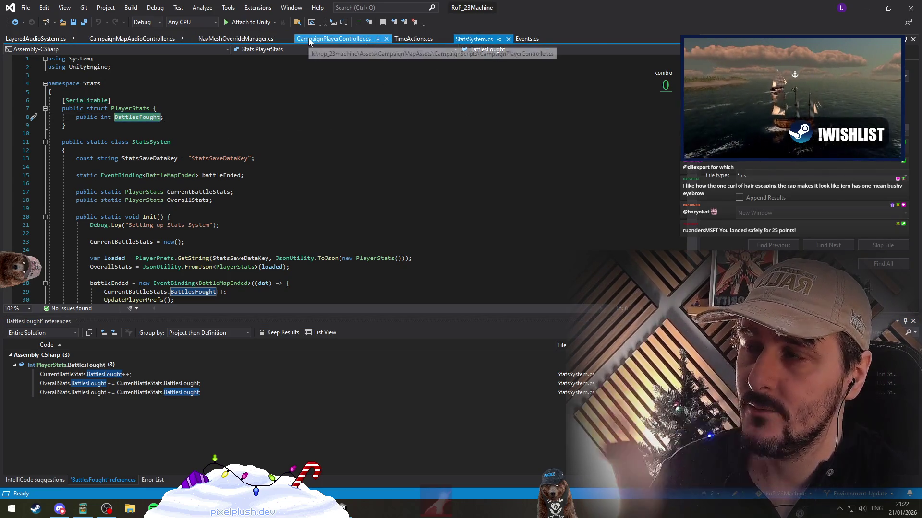
left_click(225, 118)
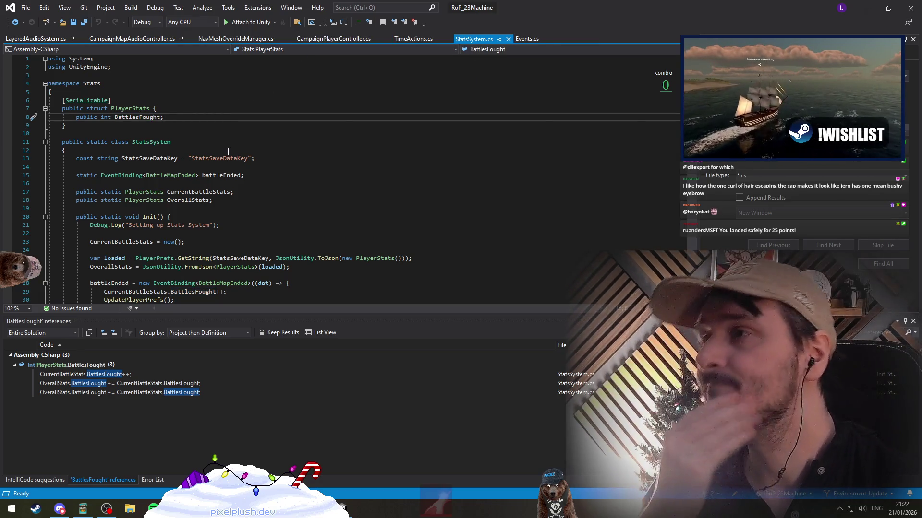
mouse_move(571, 5)
left_mouse_down()
mouse_move(566, 309)
mouse_move(600, 4)
mouse_move(621, 212)
mouse_move(625, 3)
left_mouse_up()
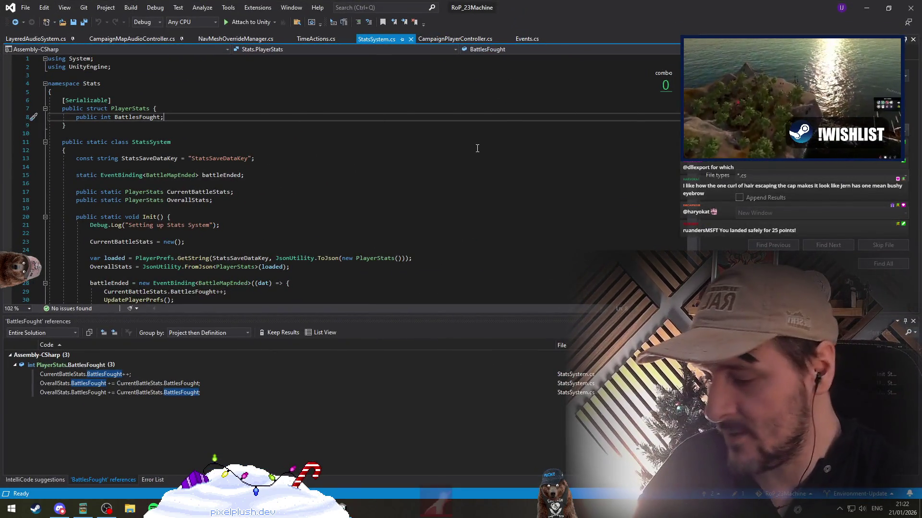
- Open the characterStats match in EndGameDisplayR2.cs and peek at the CharacterItemStats class
key("ctrl+t")
type("playerstats")
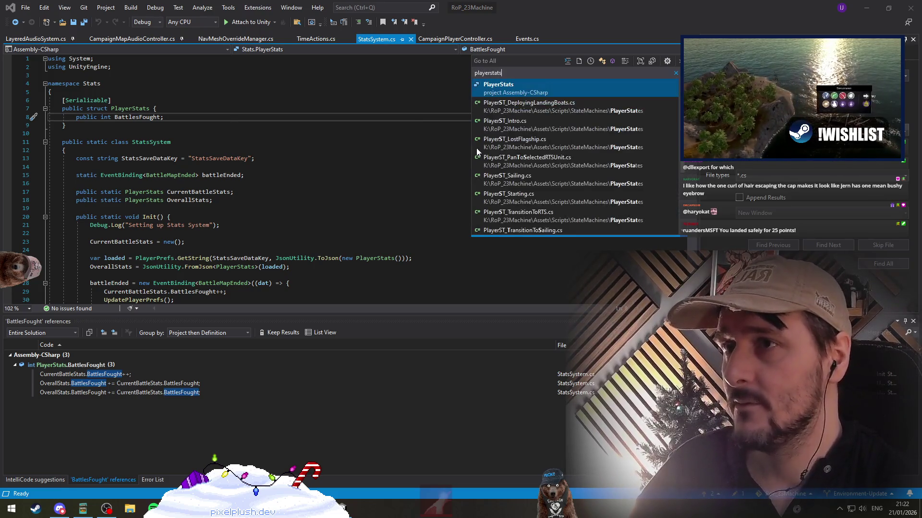
key("Down")
key("Down")
key("Down")
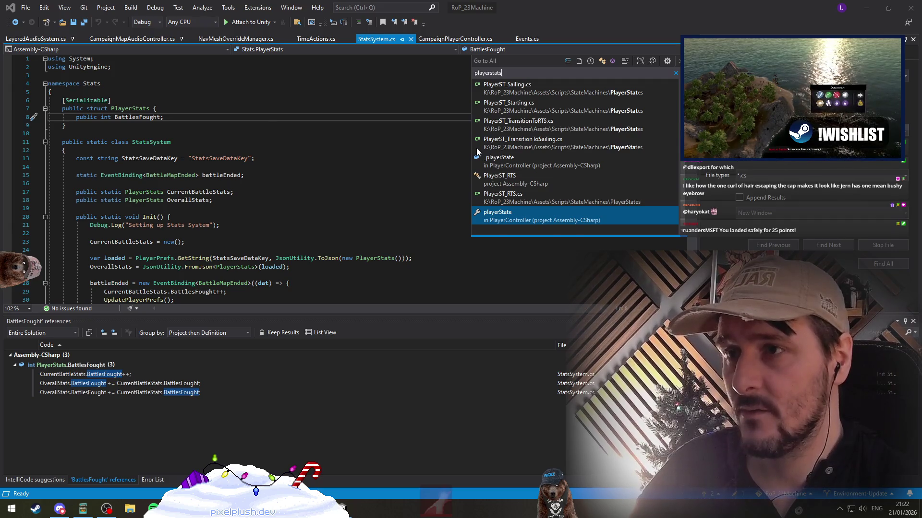
key("Up")
key("Up")
key("ctrl+a")
type("characterstat")
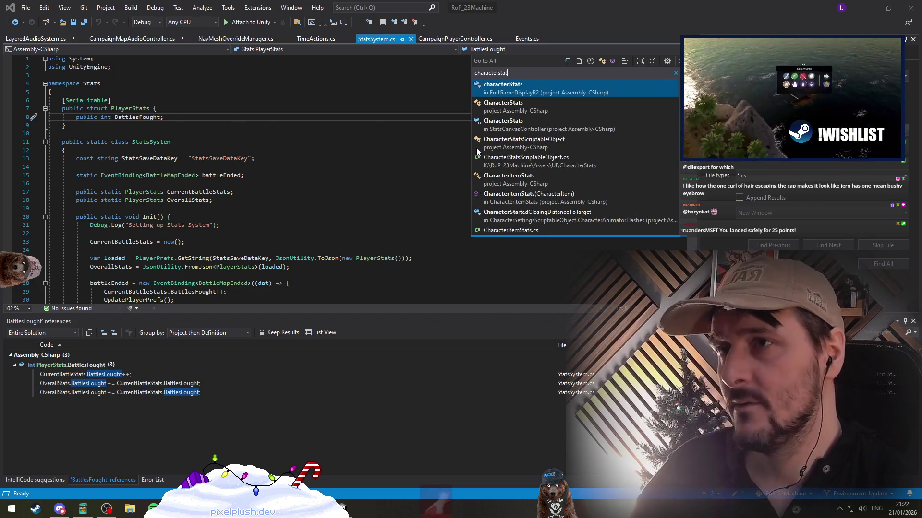
key("Return")
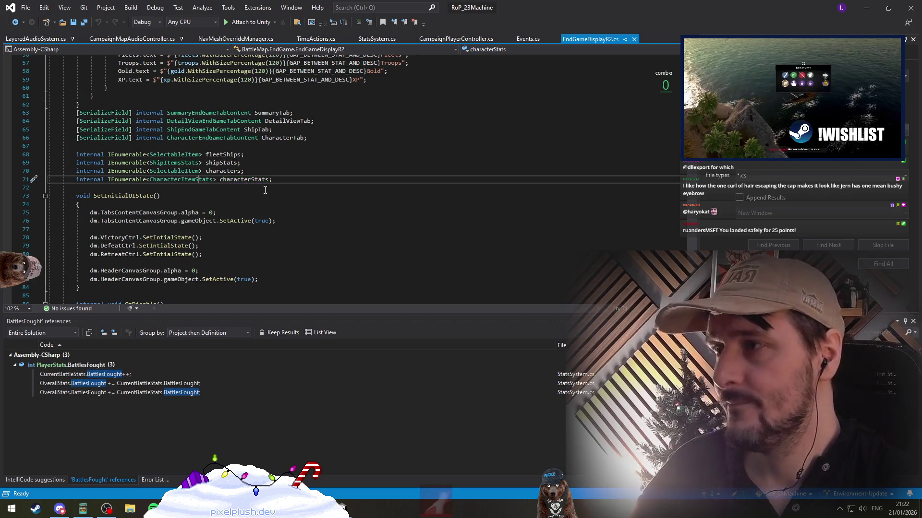
key("F12")
left_click_drag(221, 211, 48, 149)
left_click(305, 125)
key("ctrl+minus")
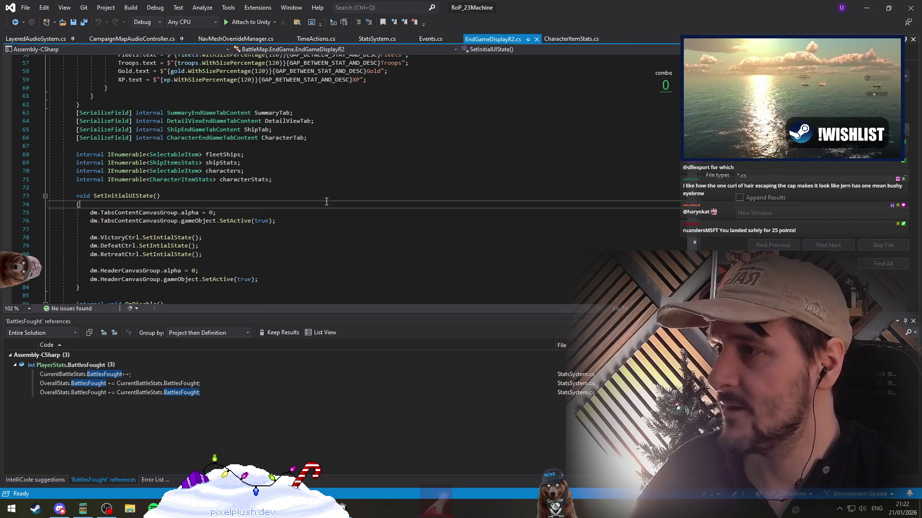
scroll(310, 233, "down", 5)
- Find the GetCurrentCharacter call and go to CharacterName's definition in CharacterStatsScriptableObject.cs
key("ctrl+f")
type("stats.")
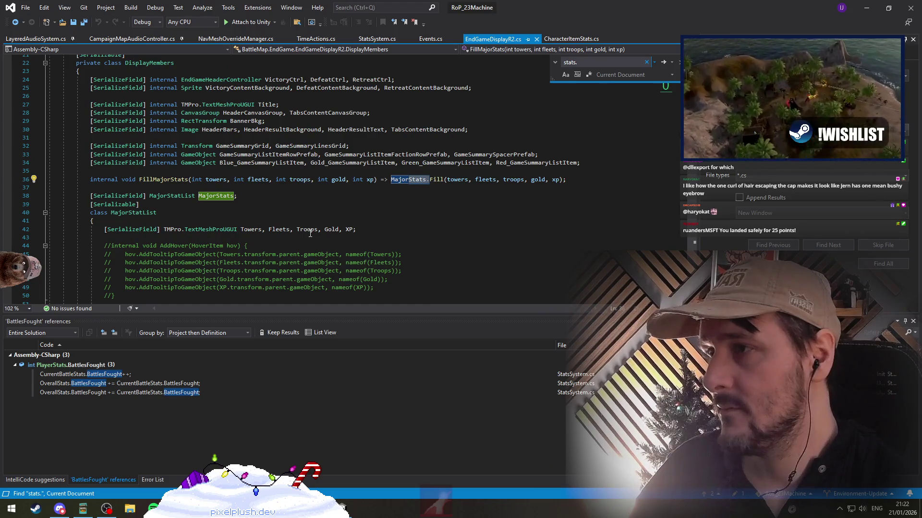
key("Return")
key("Return")
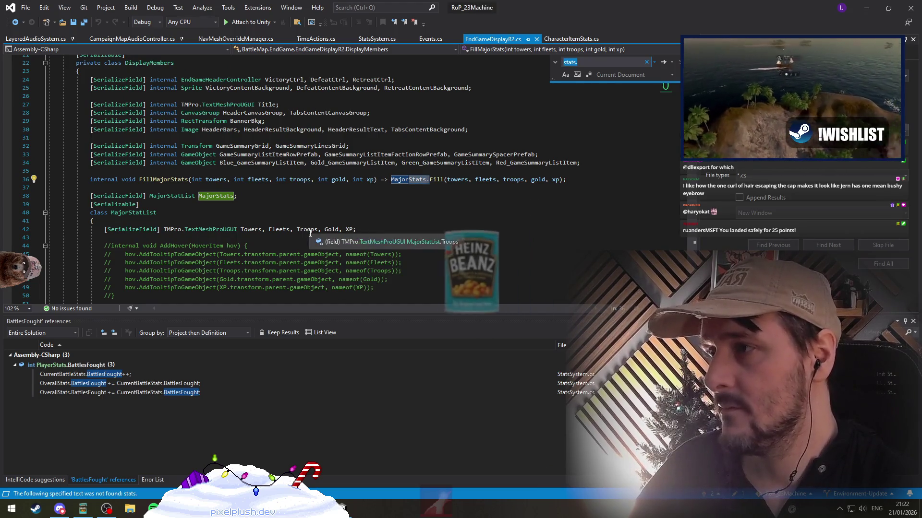
type("c")
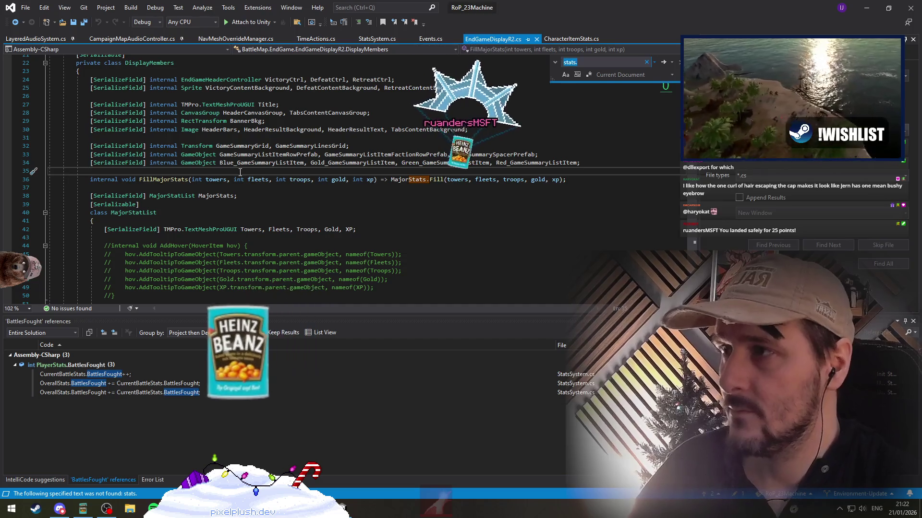
type("etcurrent")
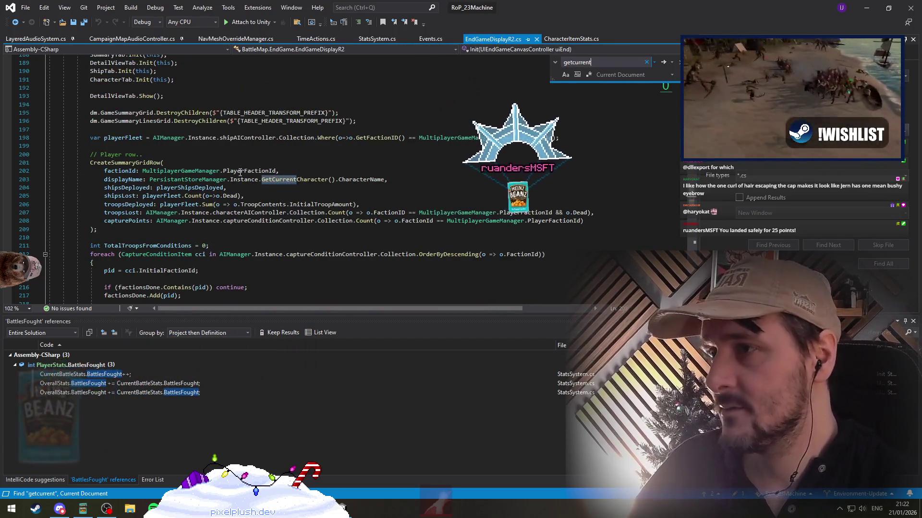
left_click(296, 180)
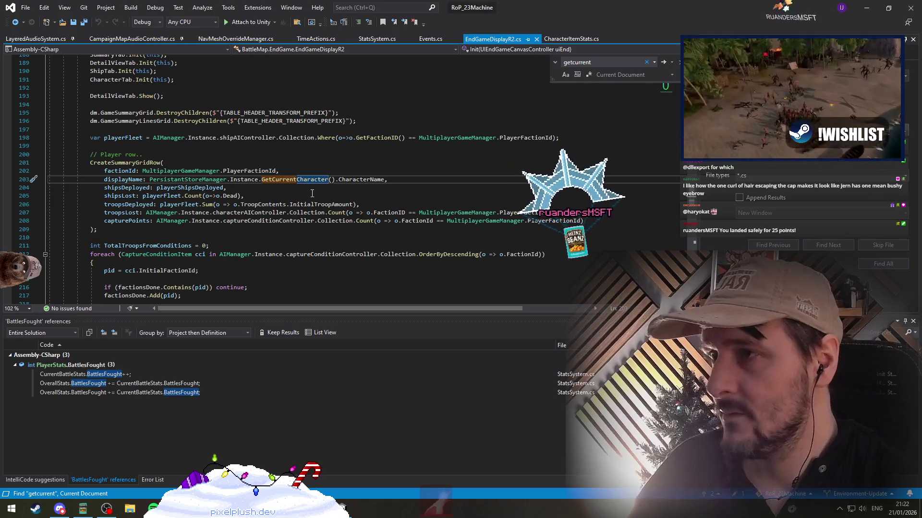
left_click(369, 181, "ctrl")
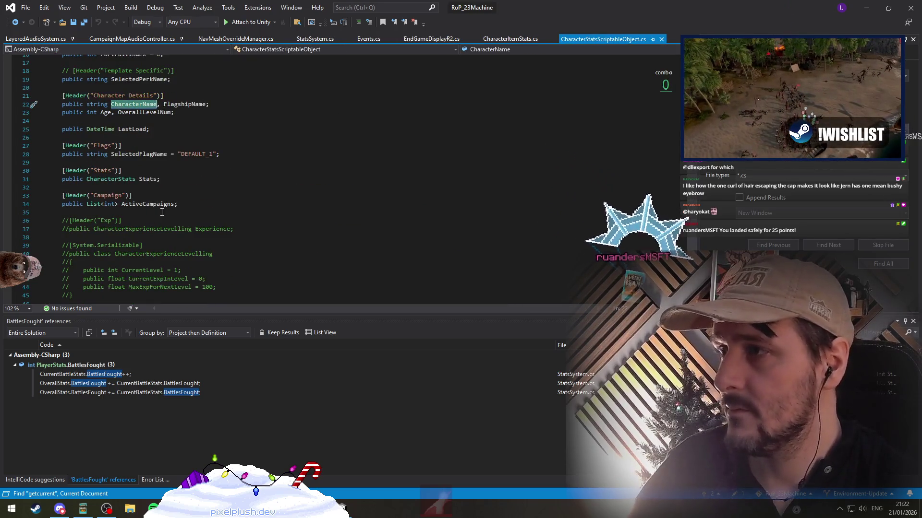
- Jump to the CharacterStats class, read GetTotalScore and its int stat fields, then switch to Unity
left_click(115, 179)
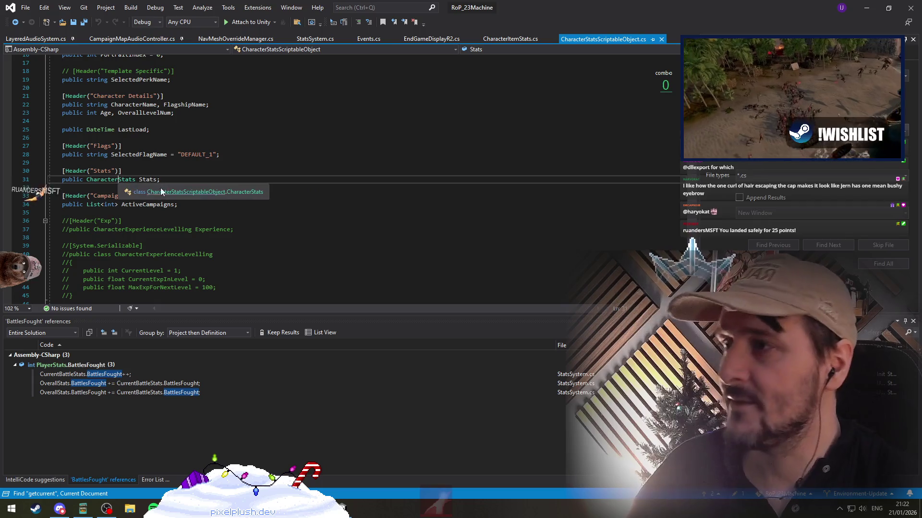
left_click(220, 192)
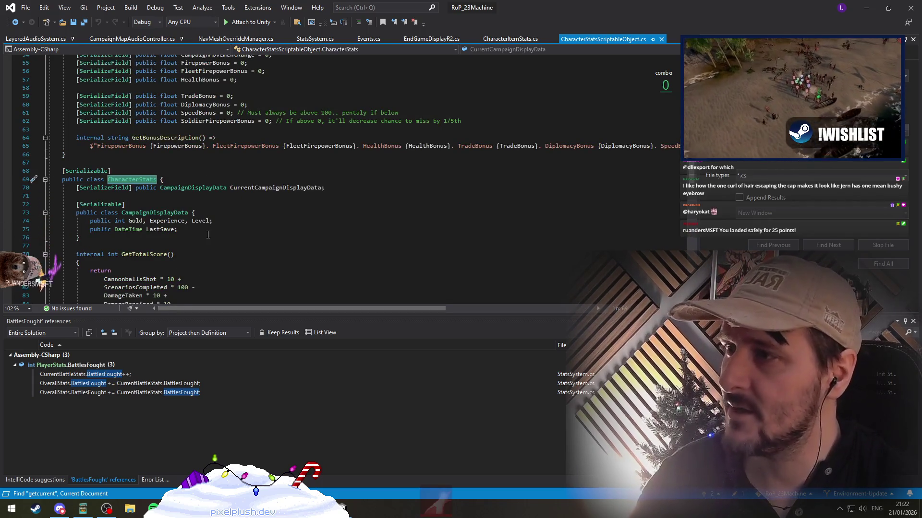
scroll(208, 236, "down", 2)
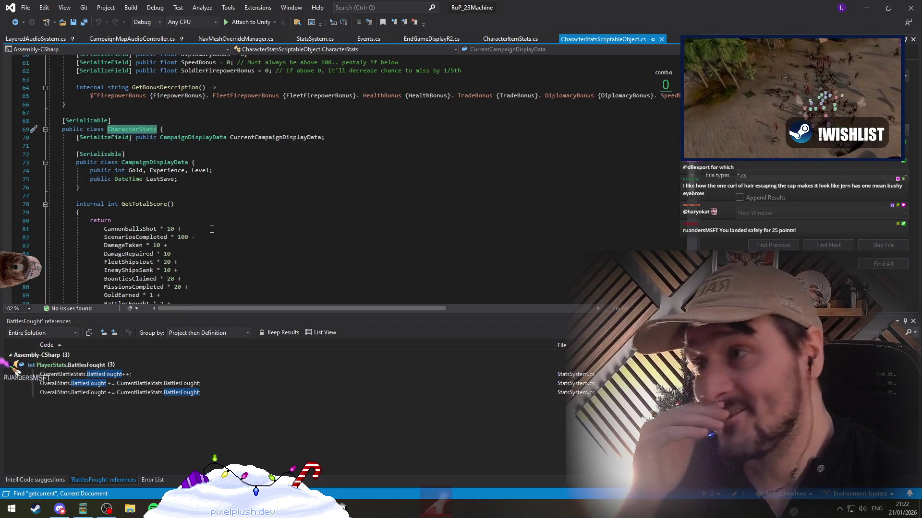
left_click(186, 192)
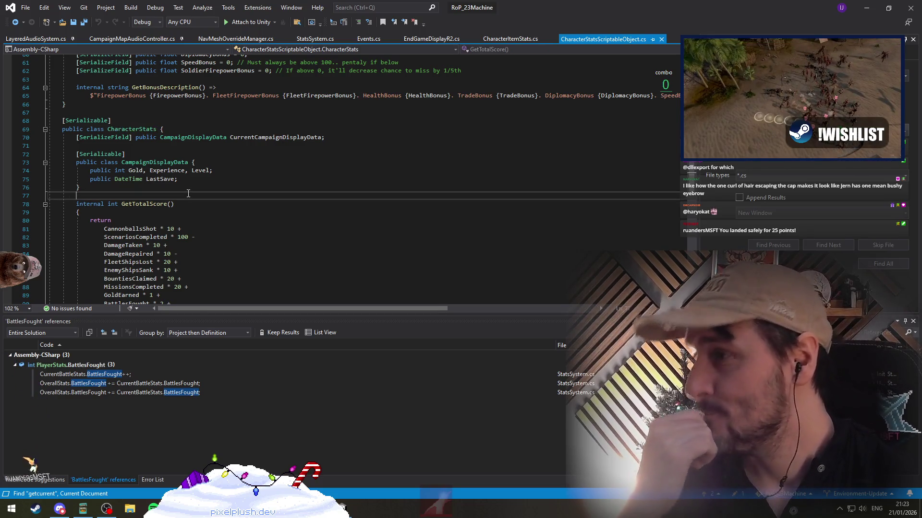
scroll(188, 211, "down", 6)
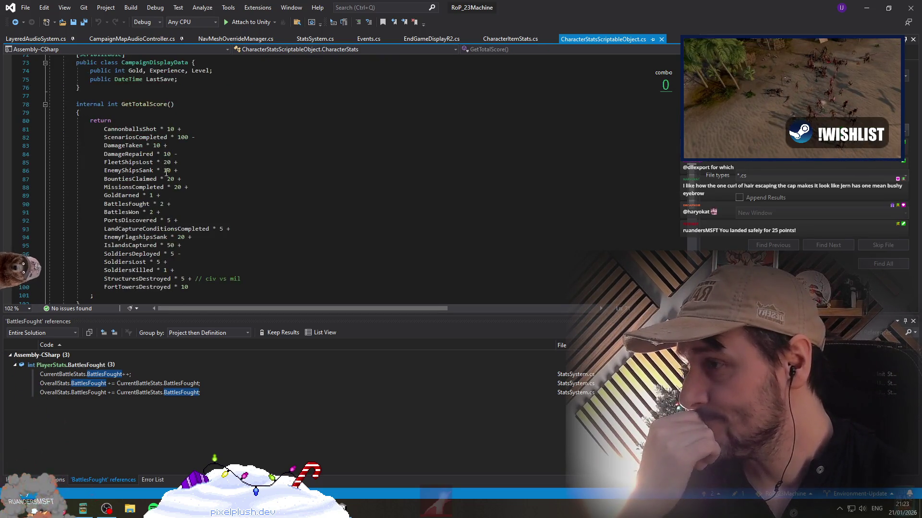
left_click(196, 255)
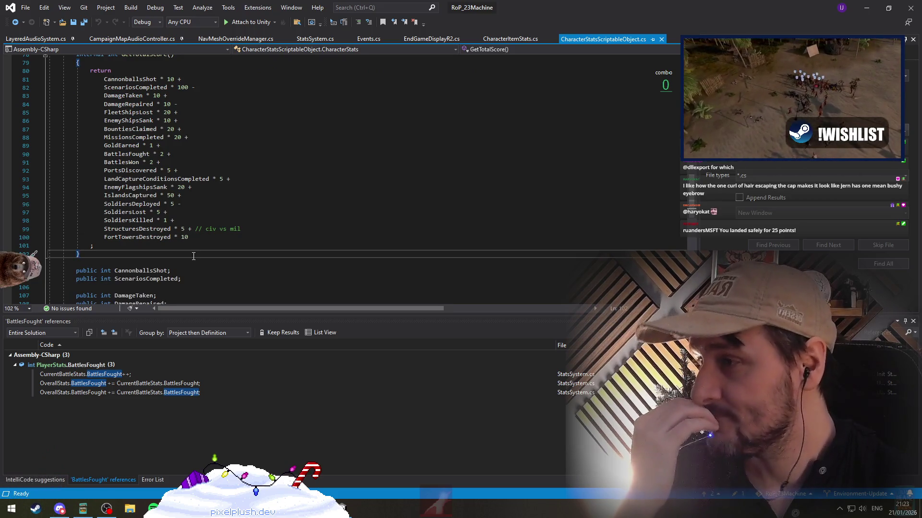
scroll(193, 256, "down", 7)
left_click(125, 92)
mouse_move(124, 92)
left_mouse_down()
mouse_move(206, 240)
mouse_move(185, 287)
left_mouse_up()
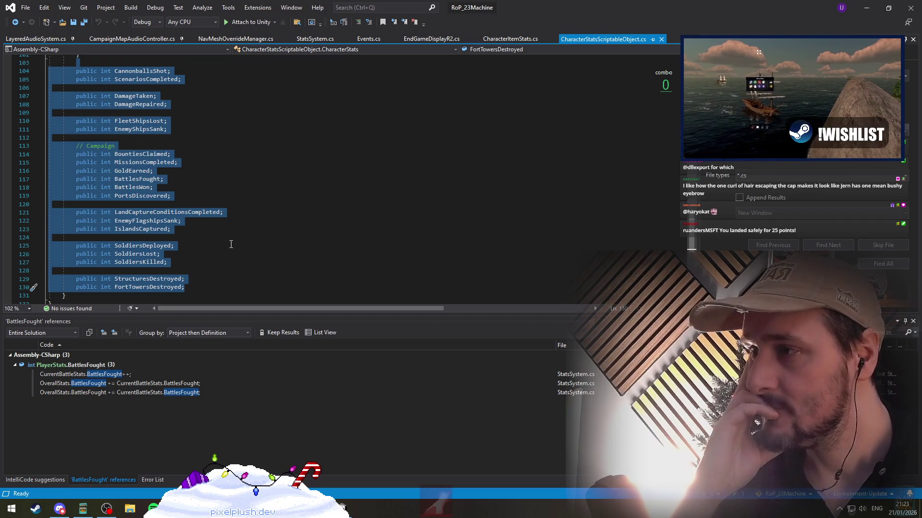
key("alt+Tab")
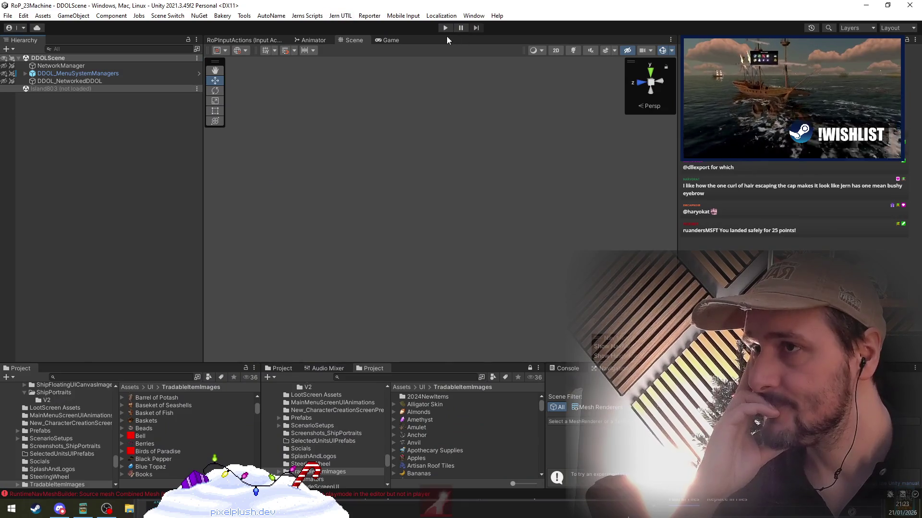
- Play the game and view the All Characters Custom Battle stats (Battles Fought 94), then stop
left_click(446, 28)
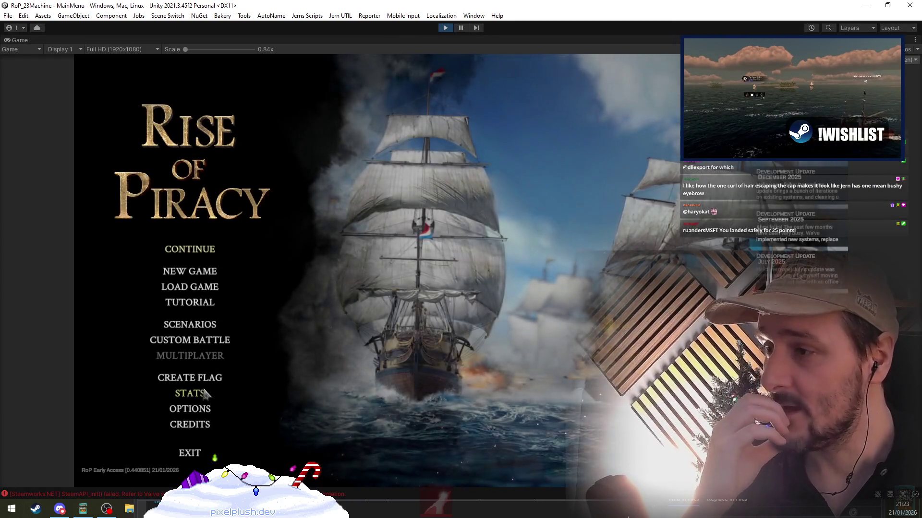
left_click(205, 394)
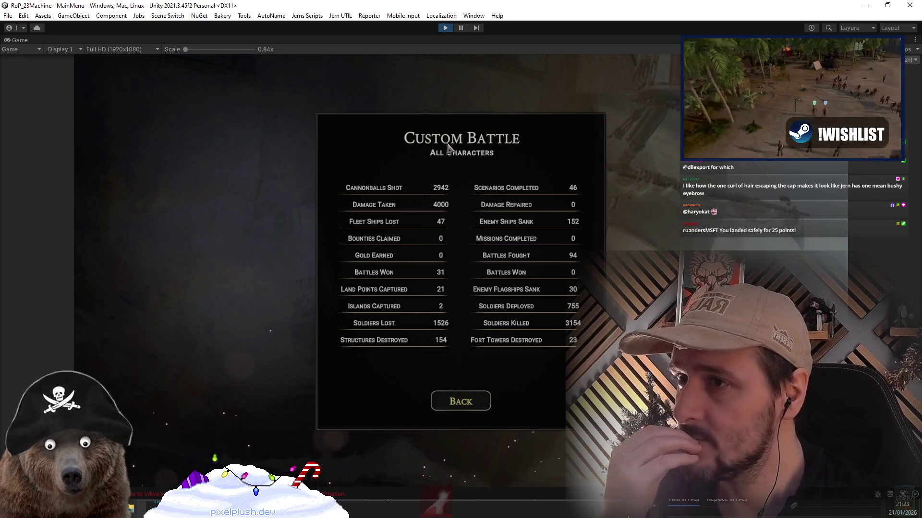
left_click(460, 28)
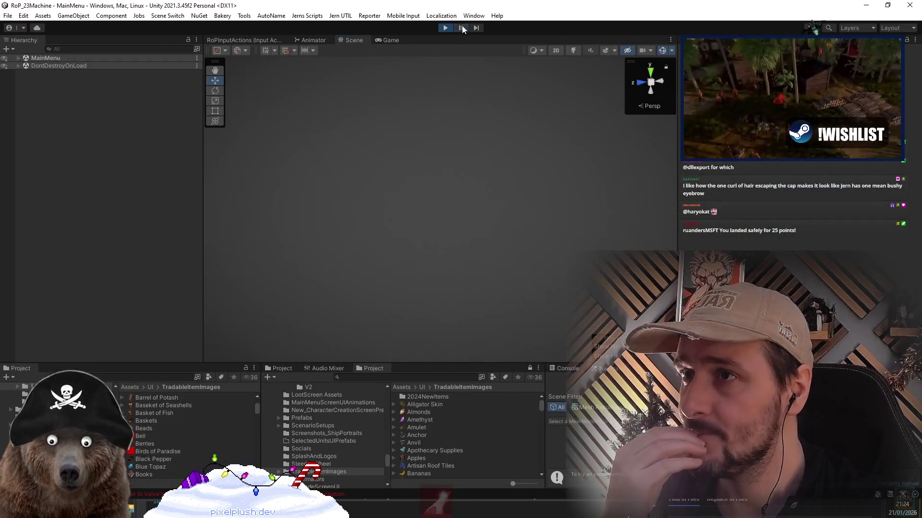
left_click(462, 28)
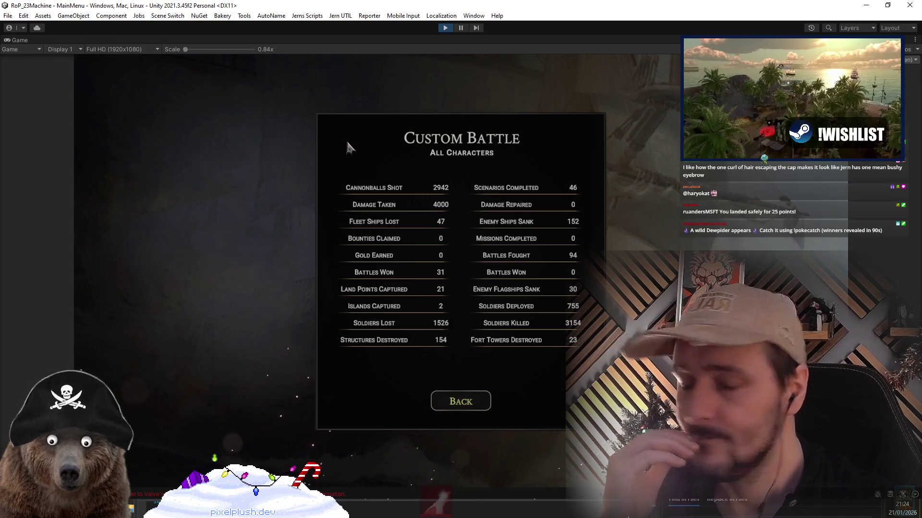
left_click(446, 28)
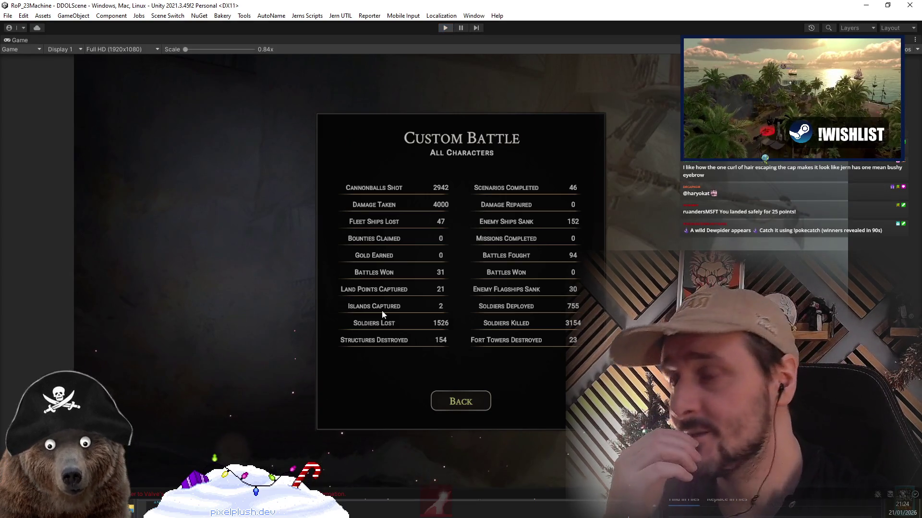
- Back in Visual Studio, browse and select the stat fields from EnemyShipsSank to StructuresDestroyed
key("alt+Tab")
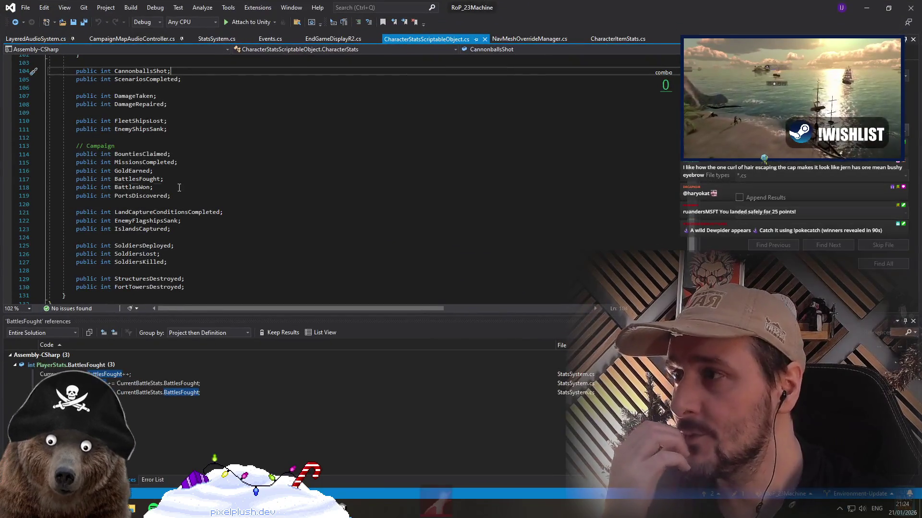
left_click(217, 181)
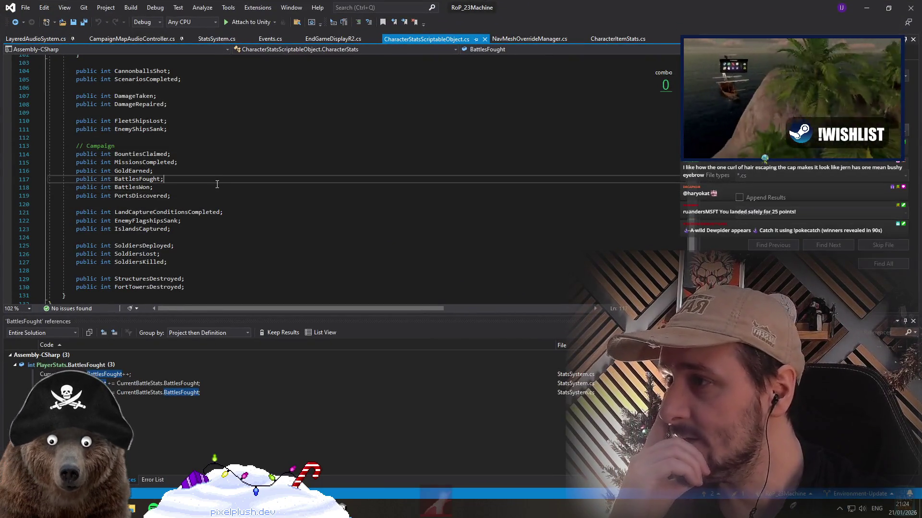
left_click(226, 162)
left_click(226, 145)
left_click(240, 130)
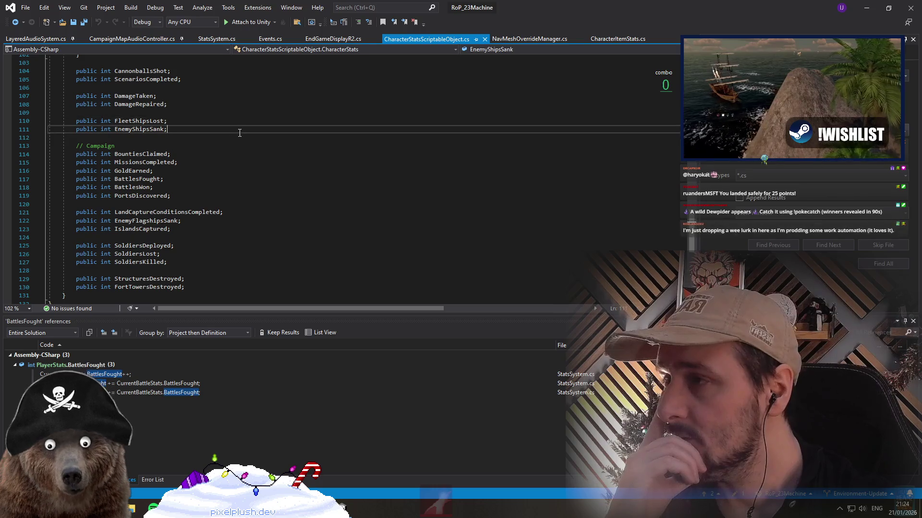
scroll(240, 133, "up", 3)
scroll(226, 159, "down", 6)
left_click(214, 181, "shift")
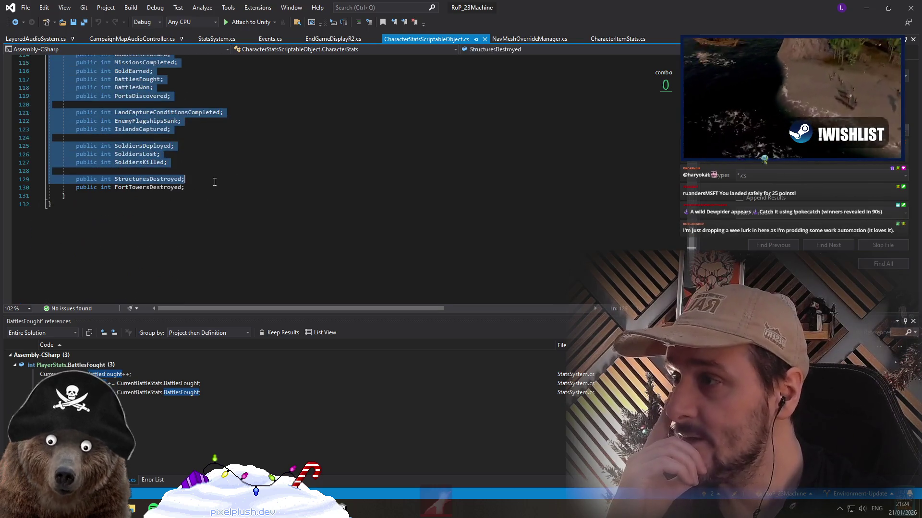
left_click(228, 188, "shift")
scroll(233, 226, "up", 2)
mouse_move(235, 240)
left_mouse_down()
mouse_move(233, 230)
mouse_move(105, 206)
mouse_move(144, 232)
mouse_move(192, 171)
left_mouse_up()
left_click(192, 171)
scroll(192, 171, "up", 2)
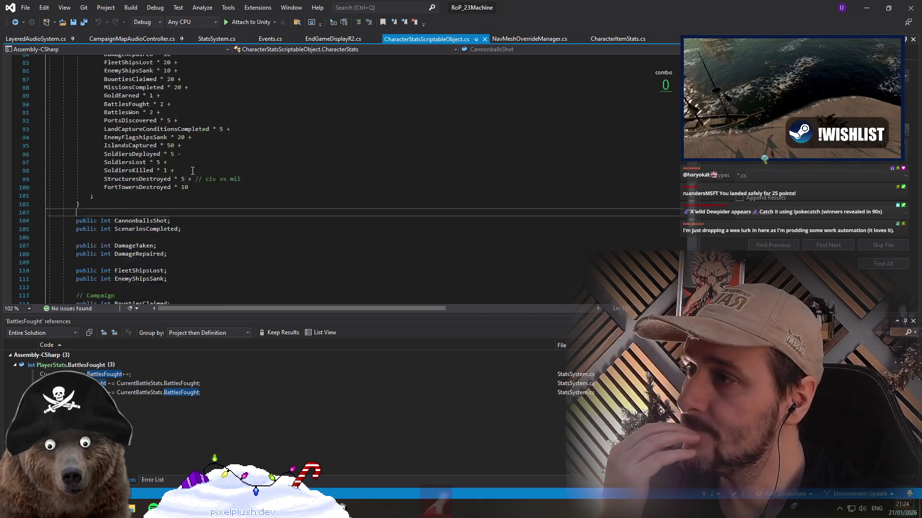
scroll(193, 171, "up", 5)
- Collapse the GetTotalScore method and list all references to it
left_click(143, 130)
left_click(45, 129)
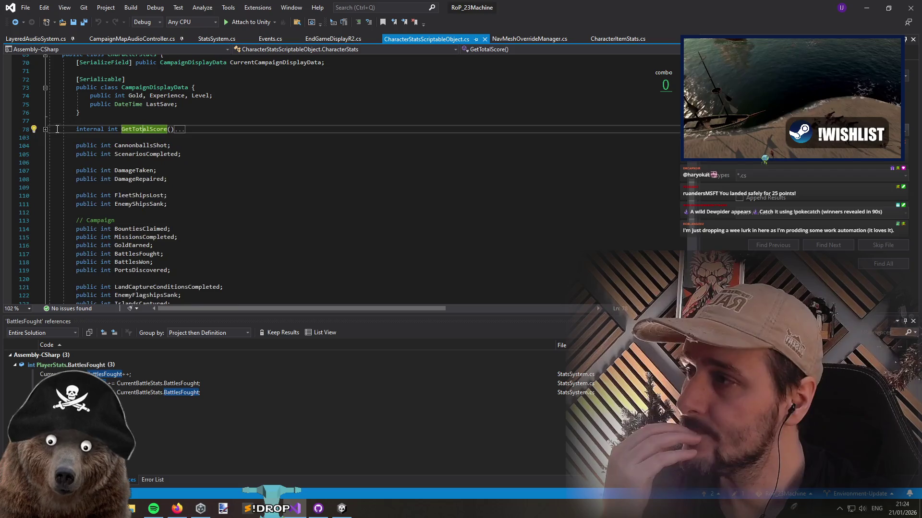
scroll(57, 130, "up", 2)
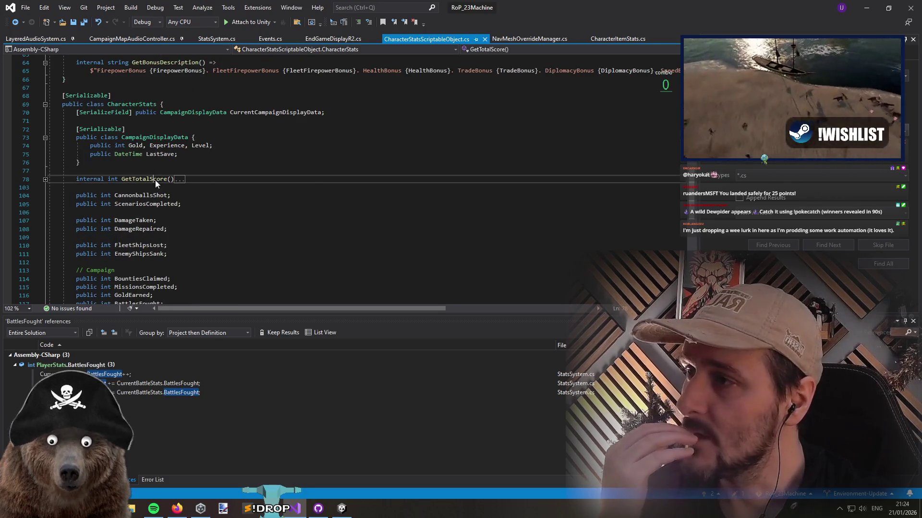
right_click(155, 183)
left_click(224, 274)
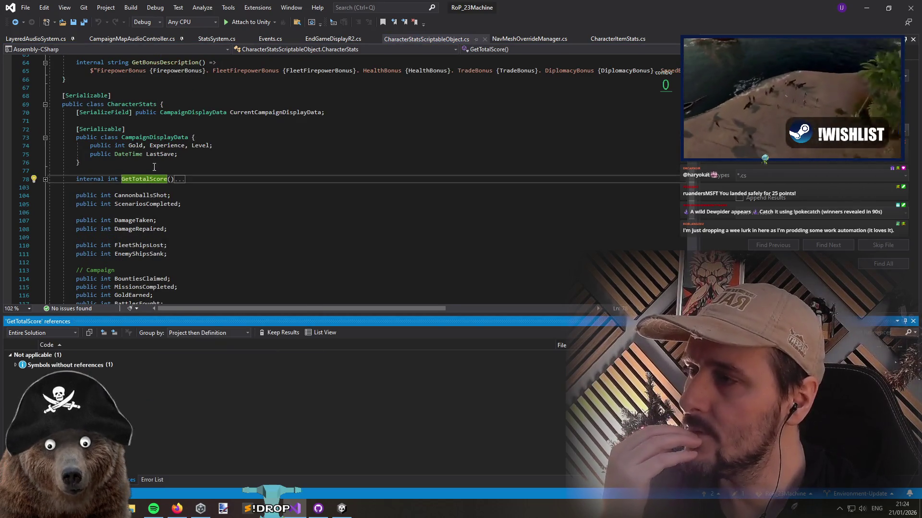
key("Escape")
- Inspect the CampaignDisplayData class declaration and pick its Level field on line 74
scroll(269, 219, "up", 4)
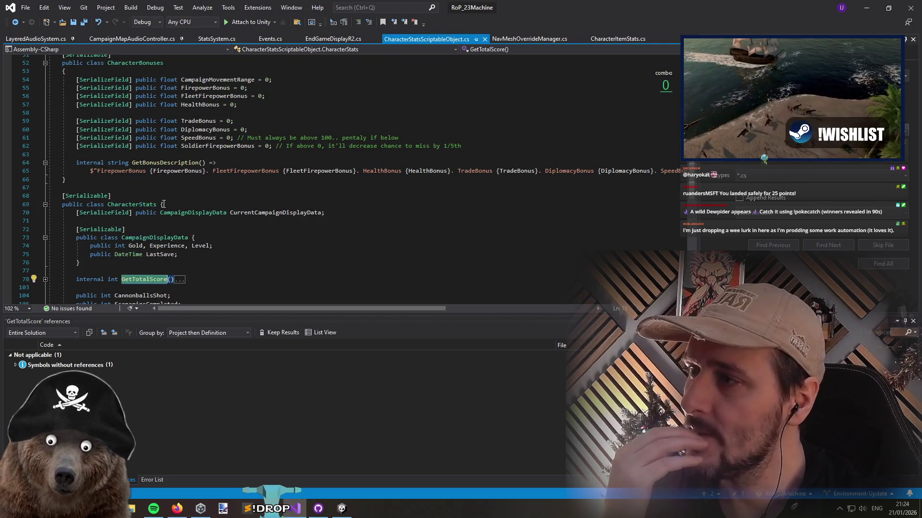
scroll(163, 211, "down", 1)
key("Up")
key("Up")
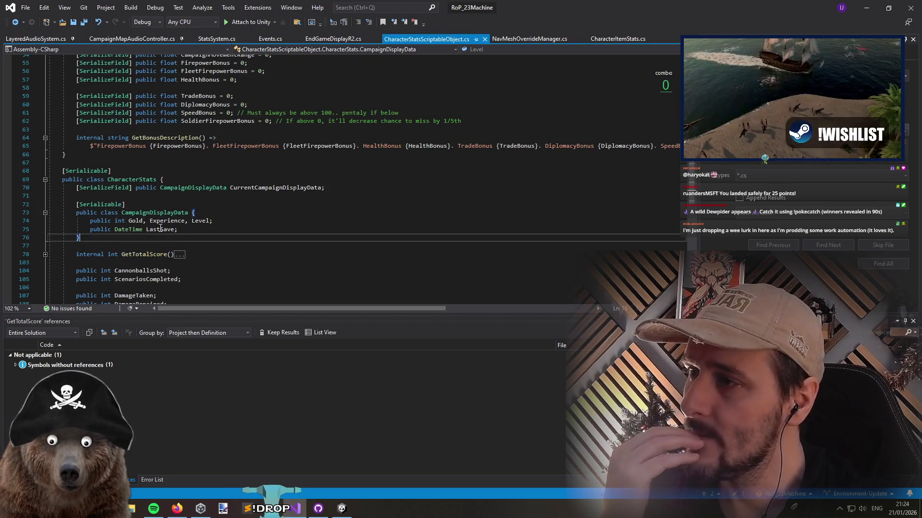
left_click(163, 212)
left_click(207, 202)
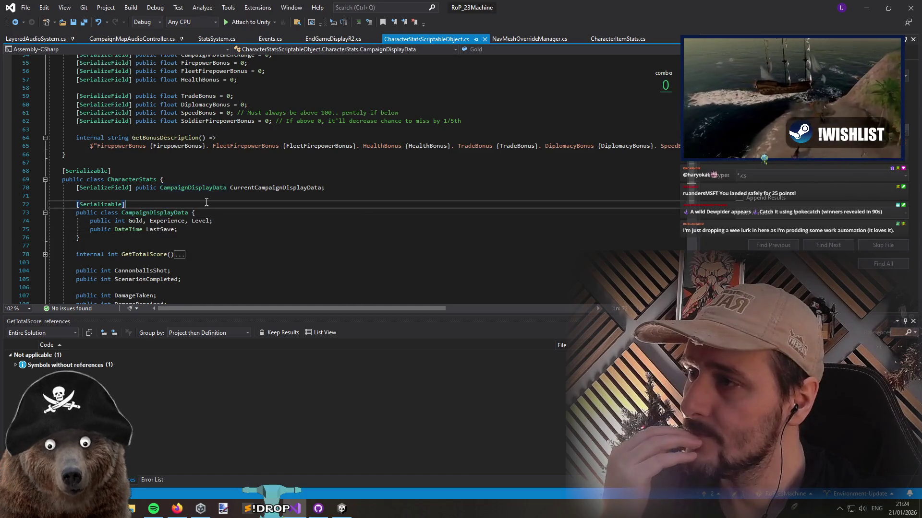
left_click(216, 254)
left_click(217, 246)
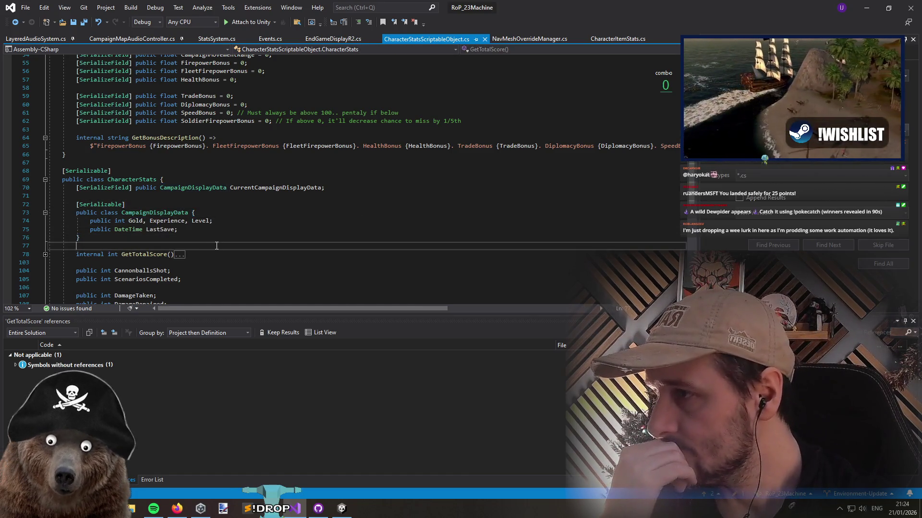
left_click(203, 221)
- Find all references to the Level field and open its use in RoPFileOperations.cs
right_click(202, 221)
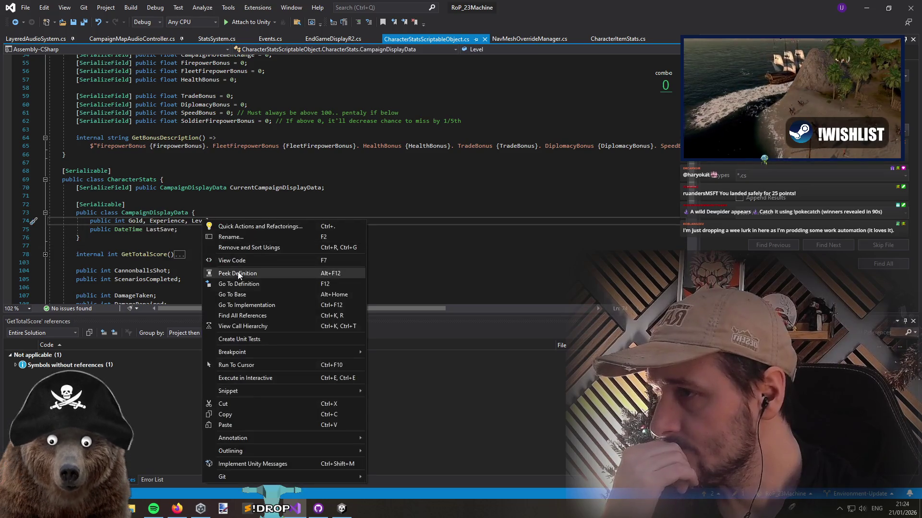
key("Escape")
left_click(244, 246)
scroll(244, 249, "down", 5)
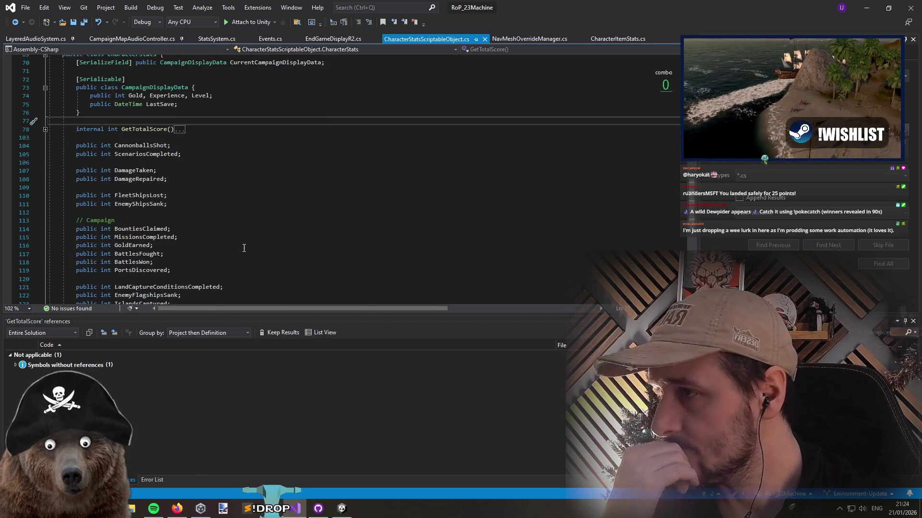
right_click(200, 95)
left_click(214, 191)
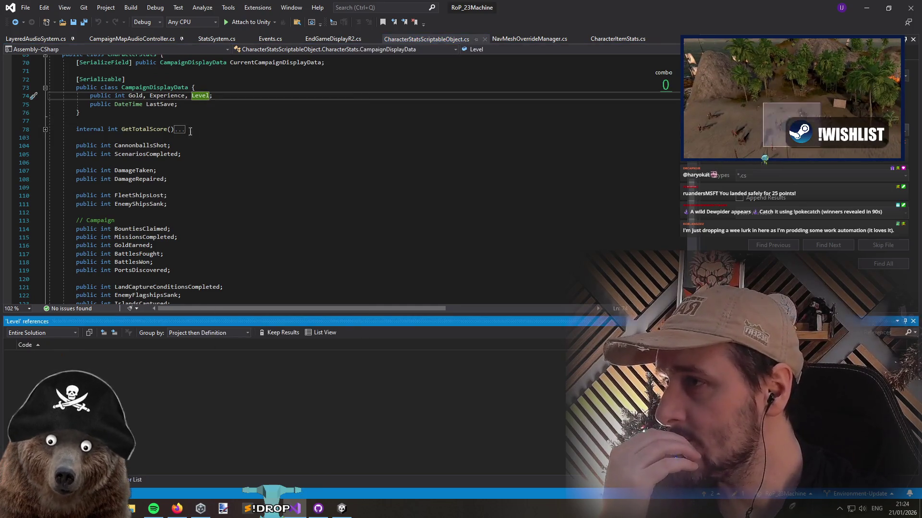
double_click(145, 380)
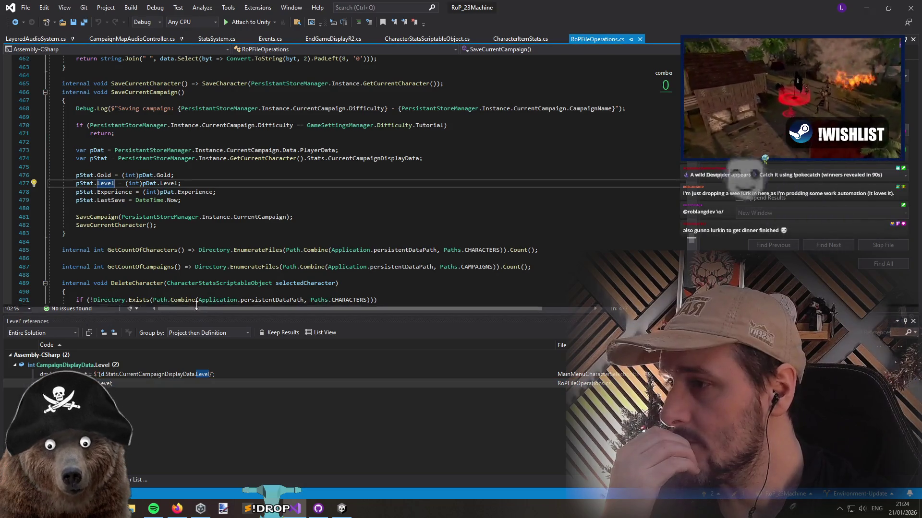
- Enlarge the references panel and add a 'pStat.Renown =' line after the line-477 Level assignment
left_click_drag(196, 306, 196, 262)
left_click(169, 185)
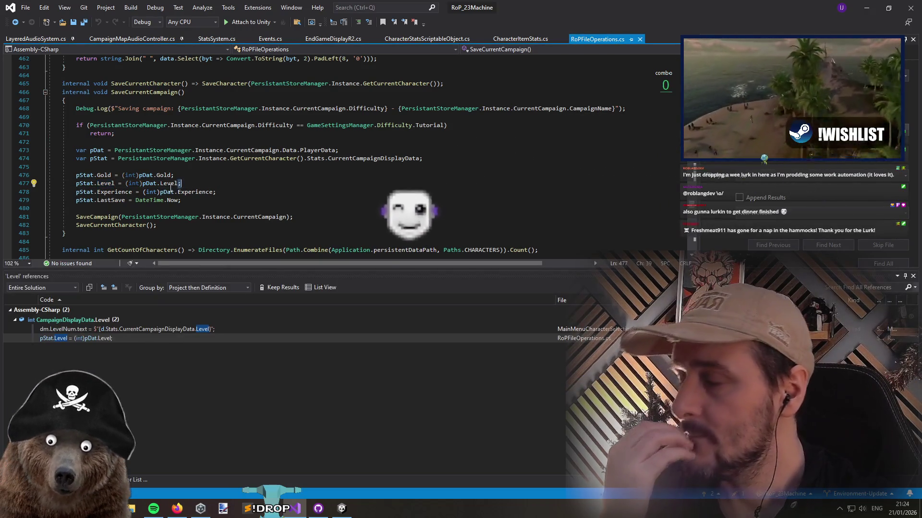
left_click(80, 183)
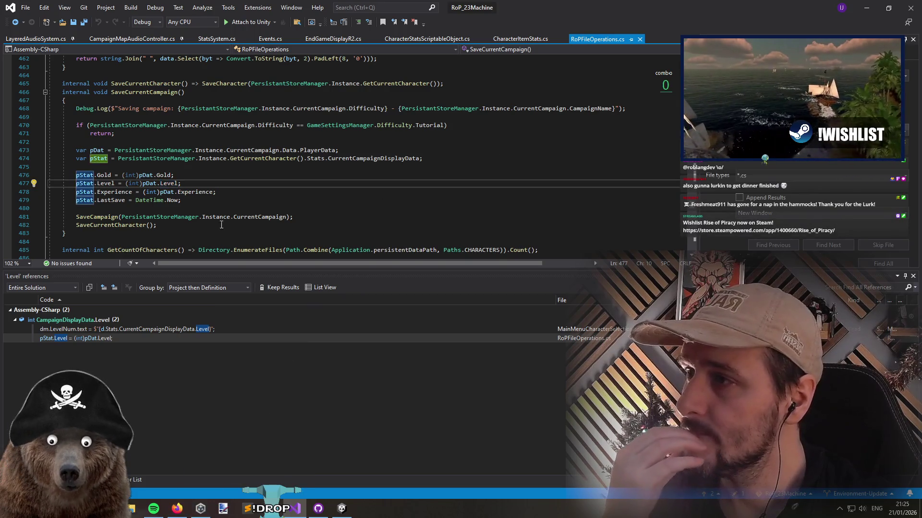
left_click(192, 184)
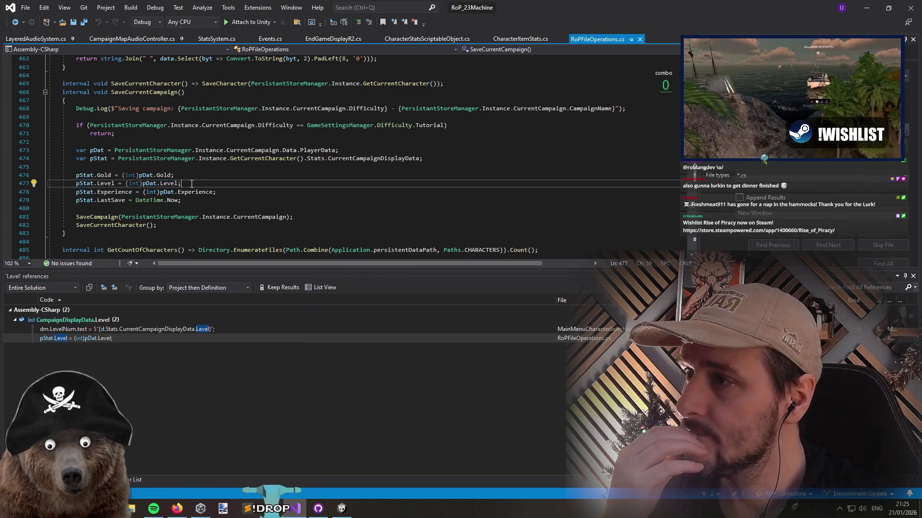
key("Return")
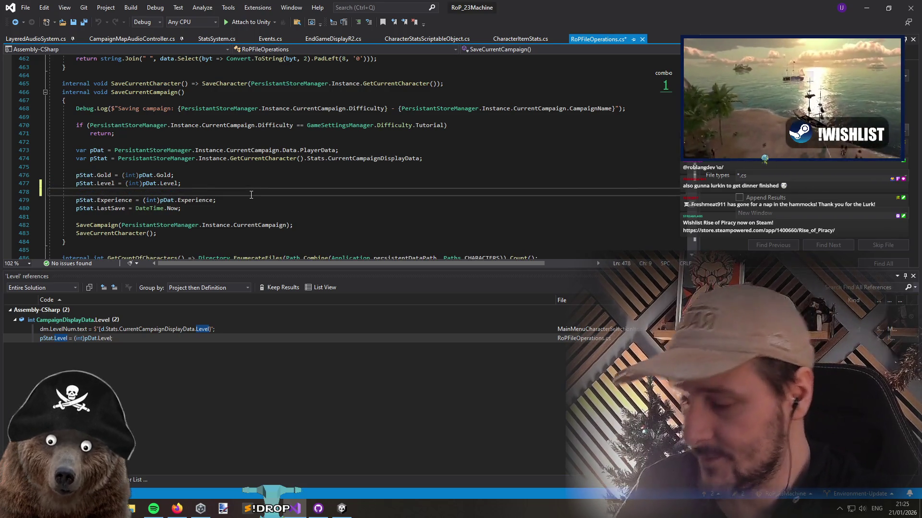
type("pStat.")
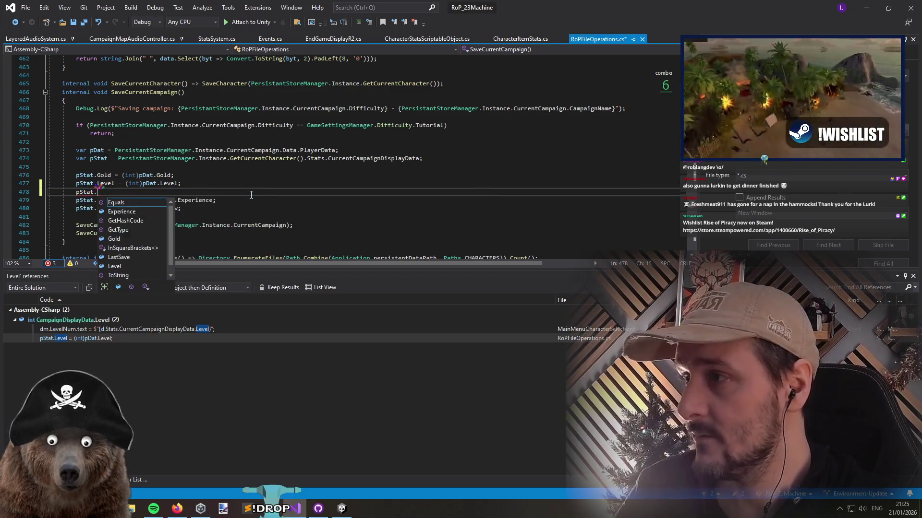
type("Renown =")
- Copy '(int)pDat.Level;' onto the new line and change its member to Renoun
key("Up")
key("Left")
key("shift+End")
key("ctrl+c")
key("Down")
key("End")
key("ctrl+v")
key("ctrl+shift+Left")
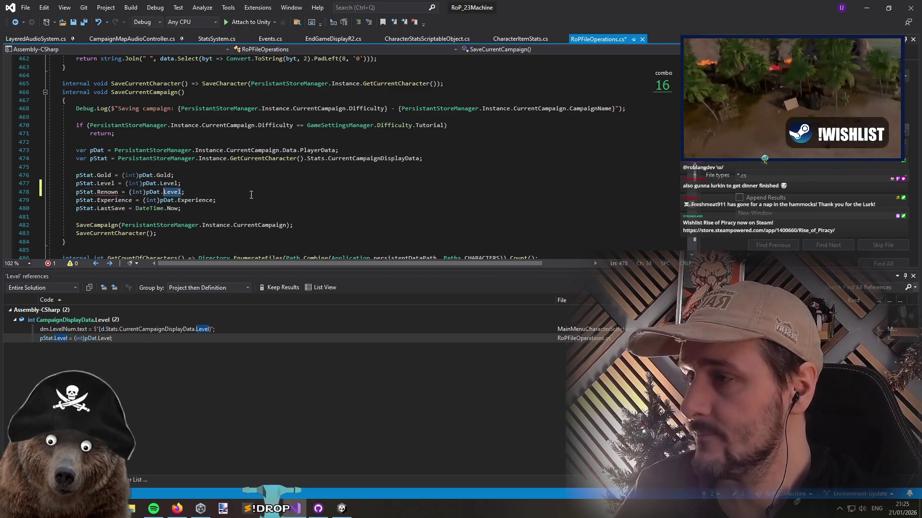
type("Renown")
key("Return")
key("BackSpace")
key("BackSpace")
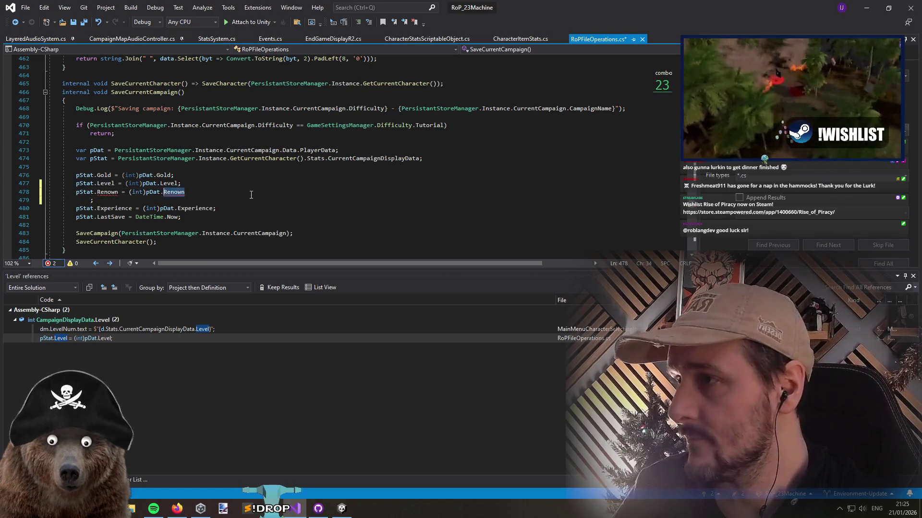
type("un")
key("Delete")
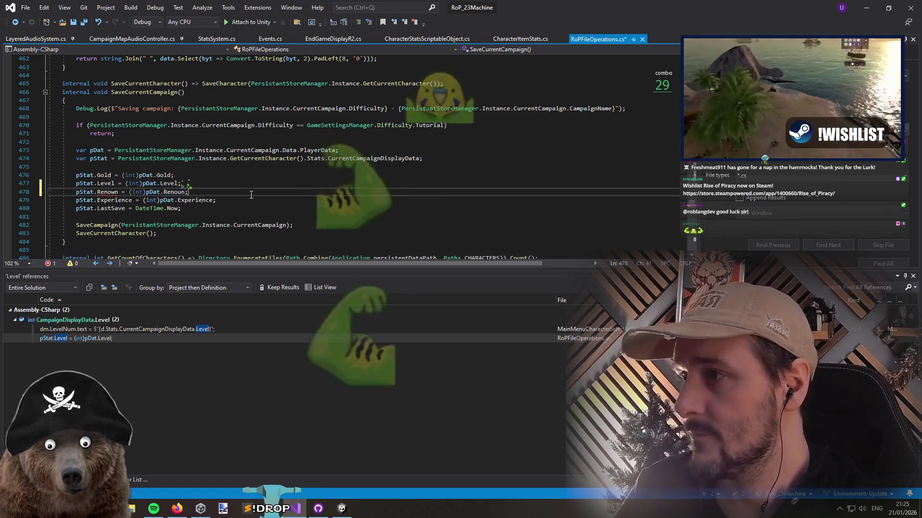
- Go to the Renoun field's definition and begin renaming it
left_click(177, 185)
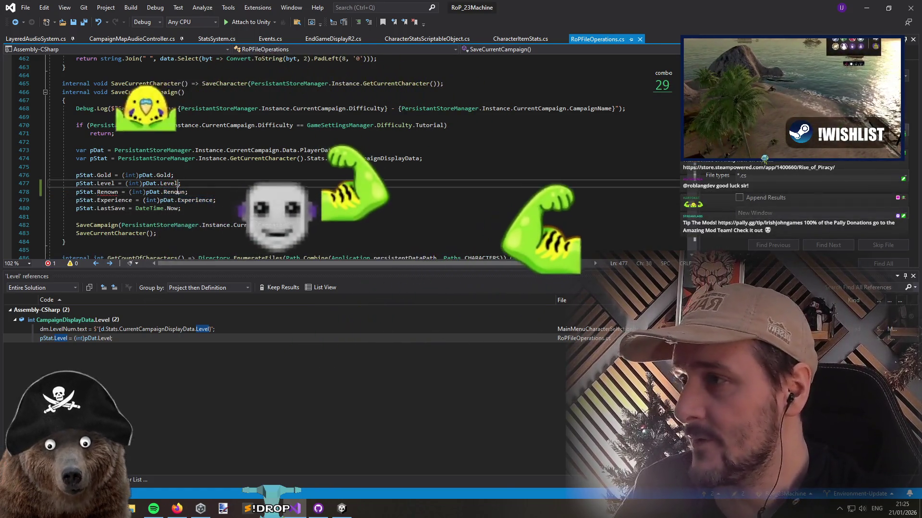
double_click(109, 193)
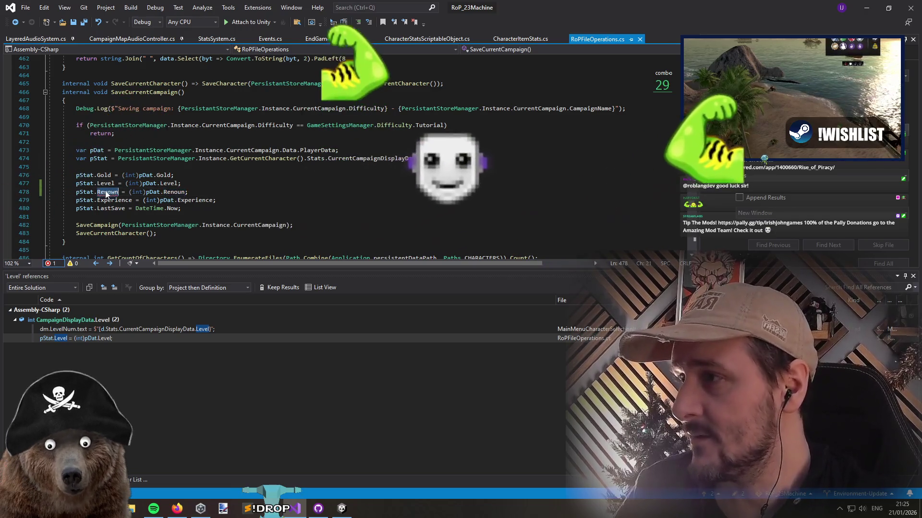
left_click(179, 192, "ctrl")
key("ctrl+r")
key("ctrl+r")
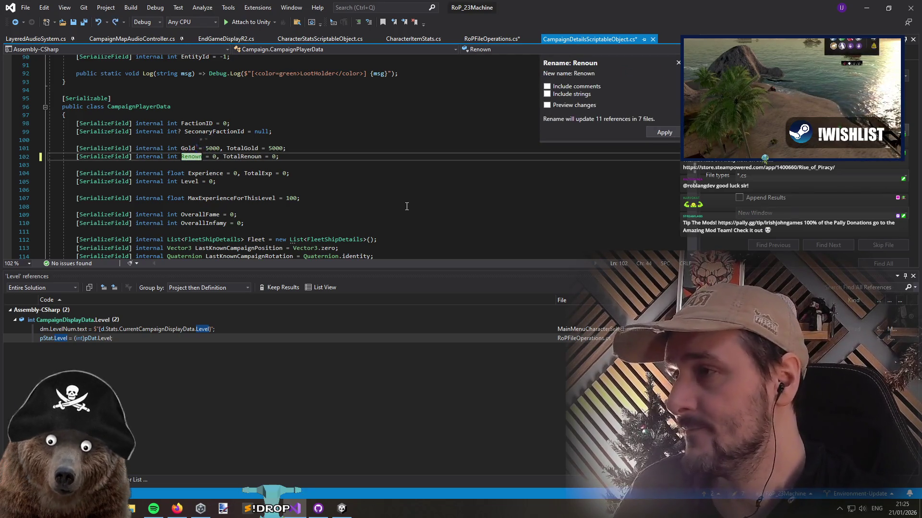
- Rename the Renoun field to Renown and TotalRenoun to TotalRenown across the project
type("Renown")
key("Return")
key("Down")
key("Down")
key("Down")
key("Left")
key("Left")
key("Left")
key("ctrl+r")
key("ctrl+r")
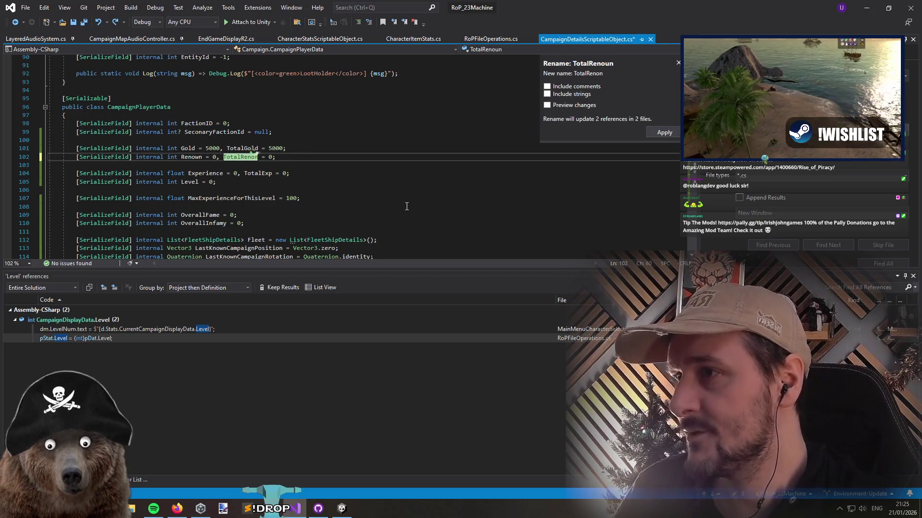
key("BackSpace")
key("BackSpace")
type("wn")
key("Return")
key("End")
key("Down")
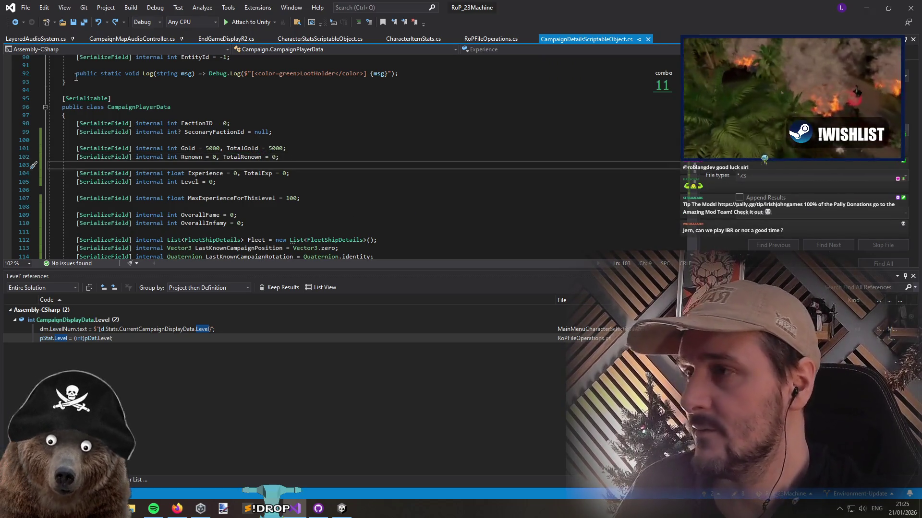
- Check the TotalRenown increment, add ', Renown' to CampaignDisplayData, save, and open the character-selection Level reference
key("ctrl+minus")
key("ctrl+minus")
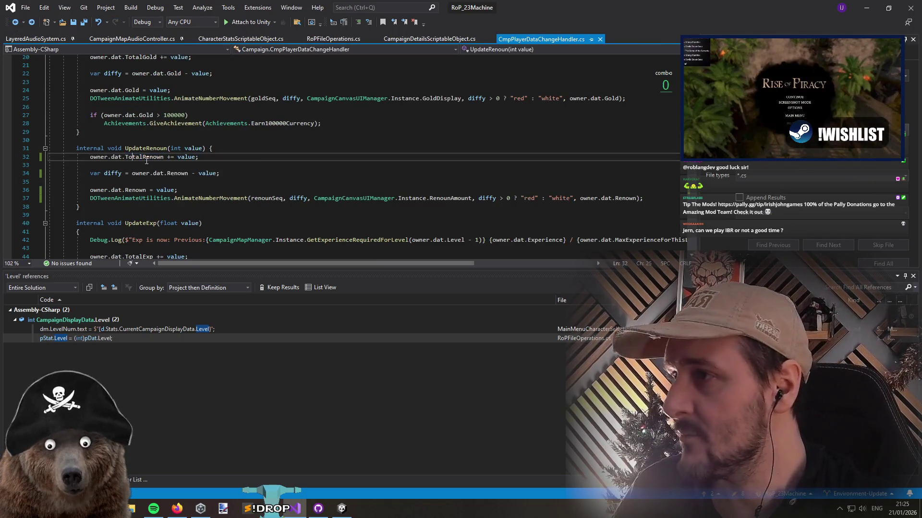
left_click(155, 156)
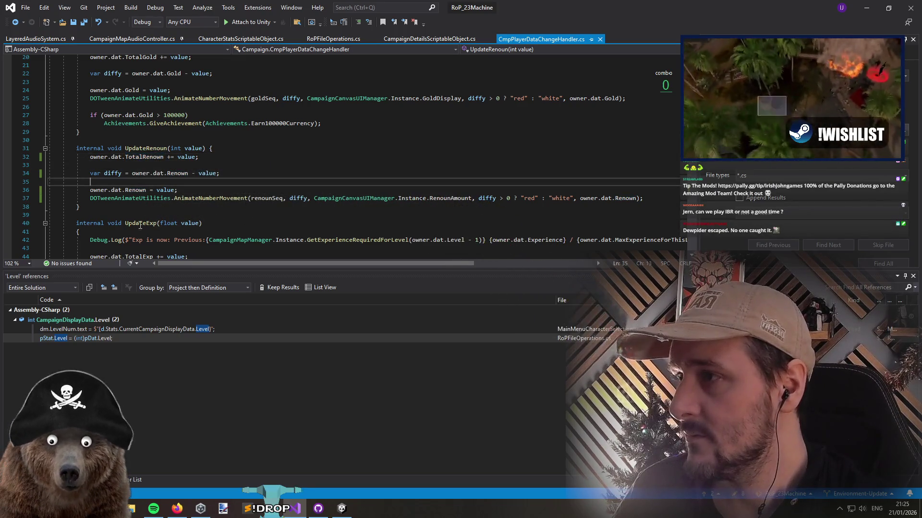
double_click(93, 338)
left_click(105, 160)
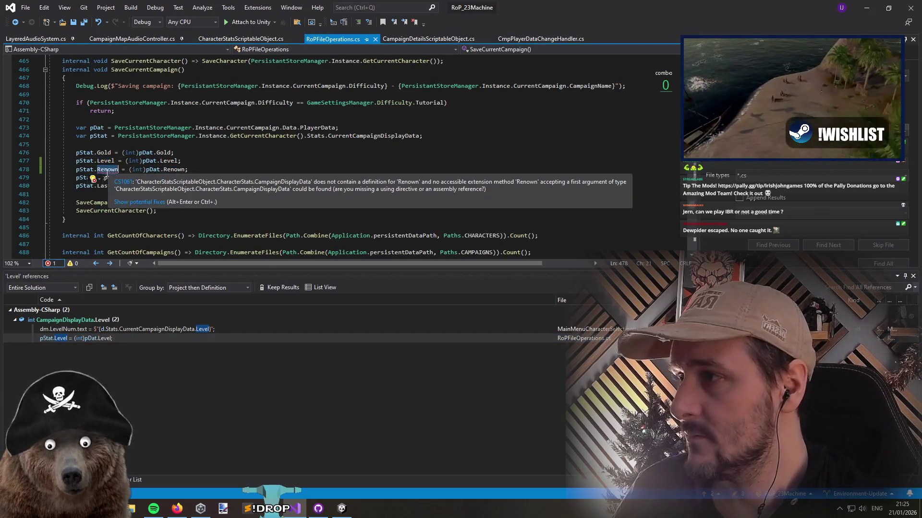
key("F12")
type(", Renown")
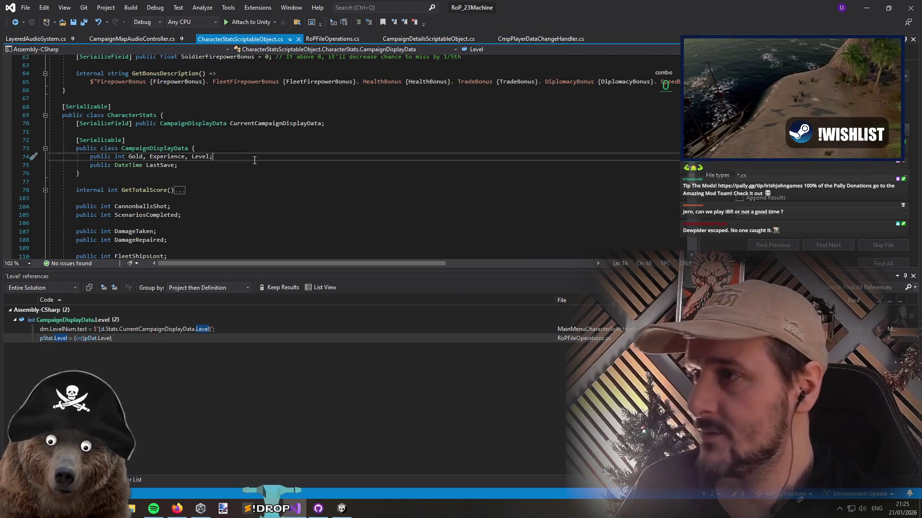
key("ctrl+s")
key("ctrl+minus")
key("ctrl+minus")
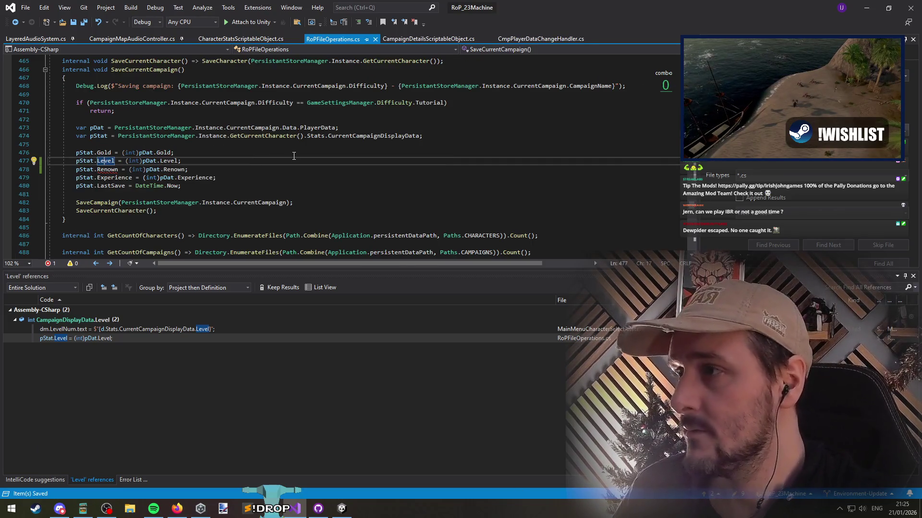
double_click(116, 330)
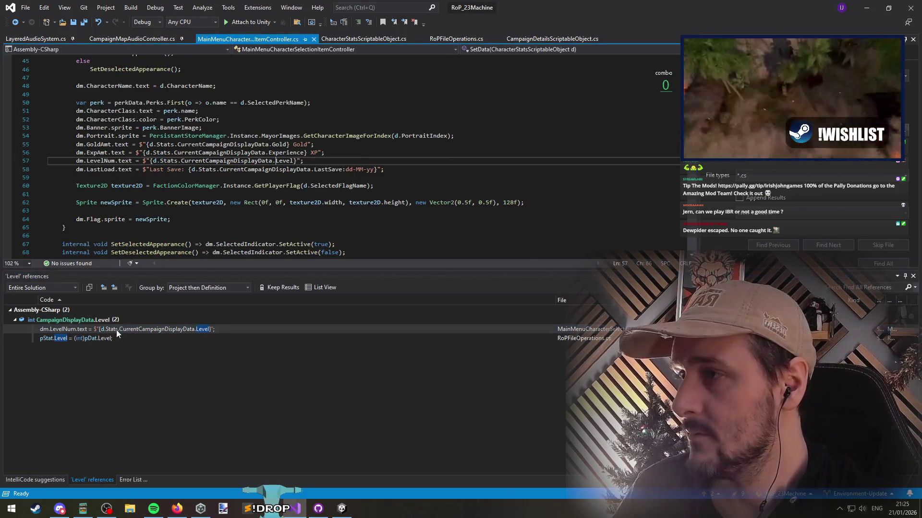
- Examine the LevelNum display line in MainMenuCharacterSelectionItemController.cs
triple_click(107, 162)
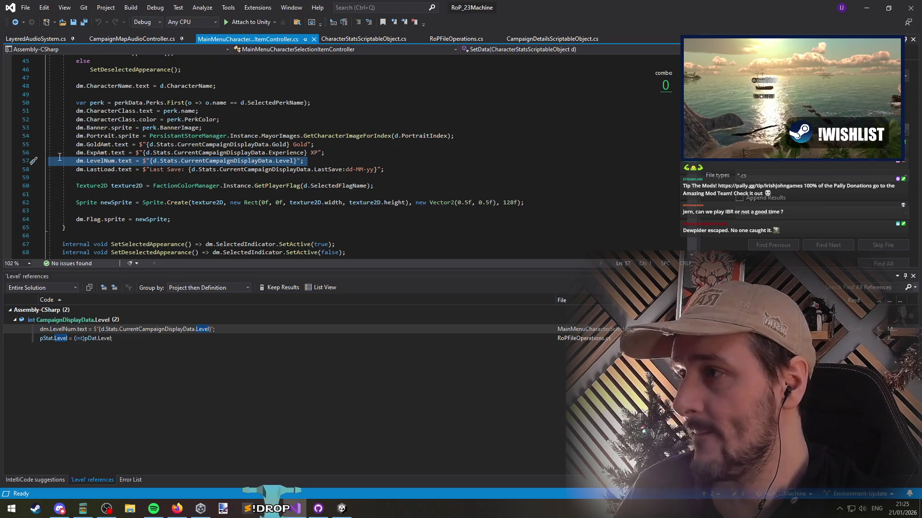
left_click(103, 162)
left_click(255, 160)
double_click(287, 162)
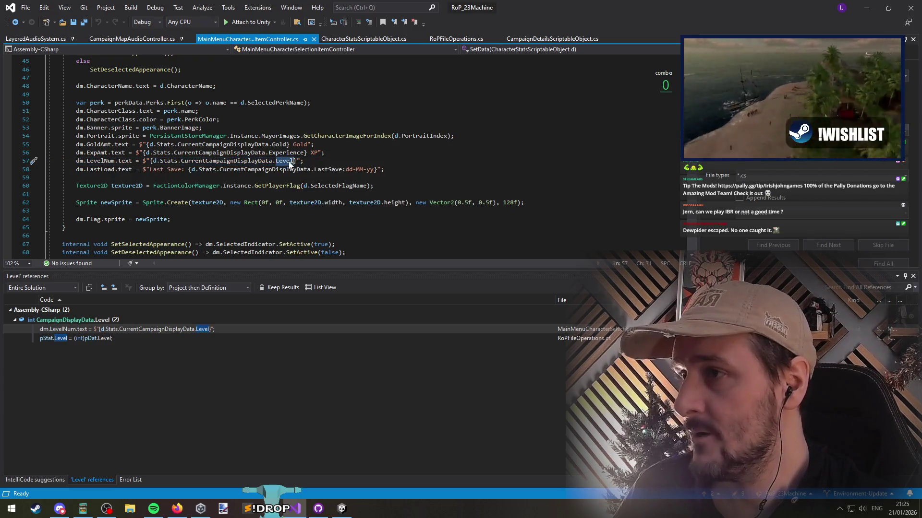
left_click(101, 136)
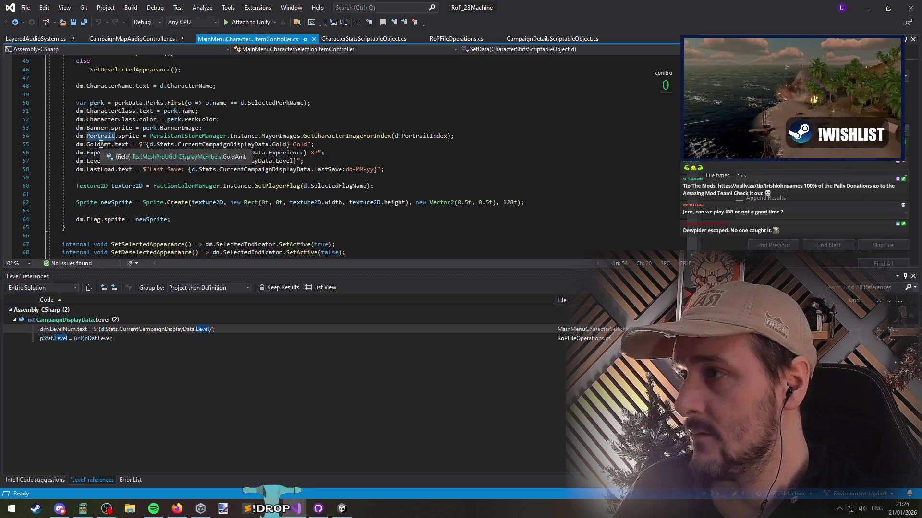
left_click(379, 162)
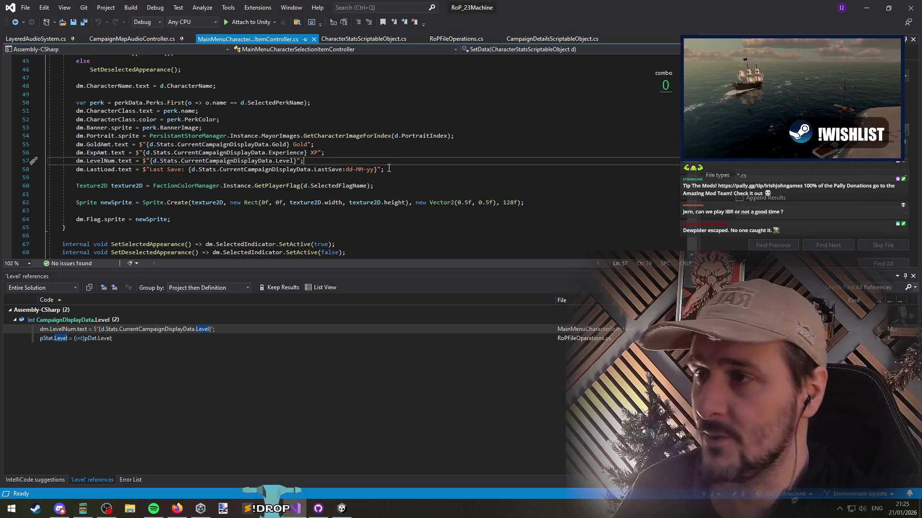
- Add Todo.Add("yellow", "Add renown to character selection"); below the LevelNum line and save
key("Return")
type("odo.Add(\"yellow\", \"Add renown to character")
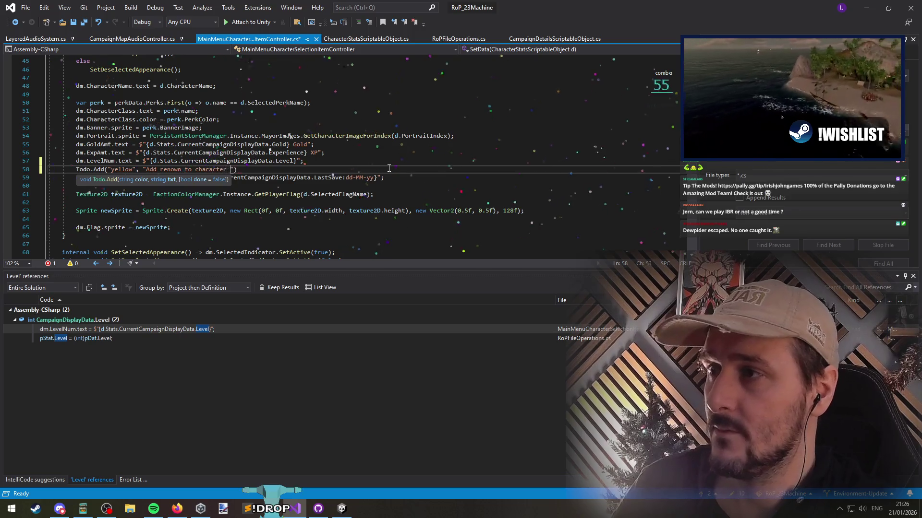
type("tion")
key("End")
type(";")
key("Return")
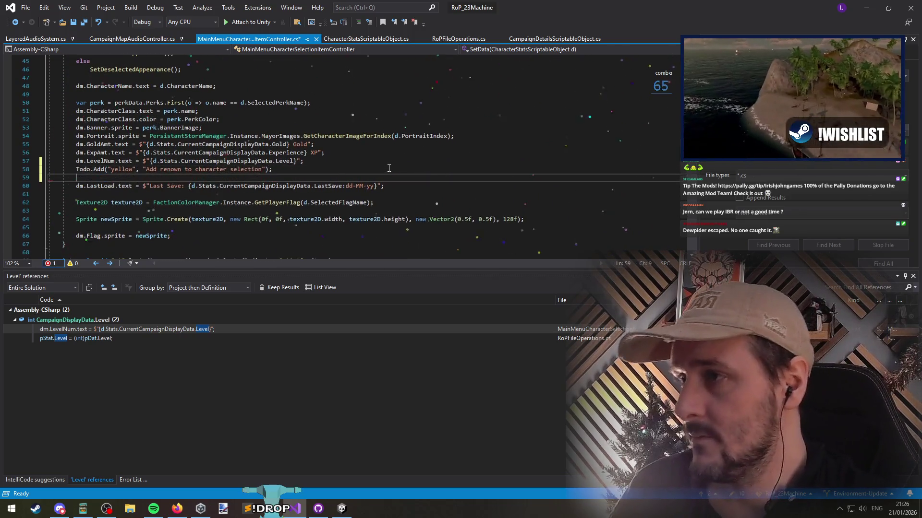
key("ctrl+s")
left_click(292, 166)
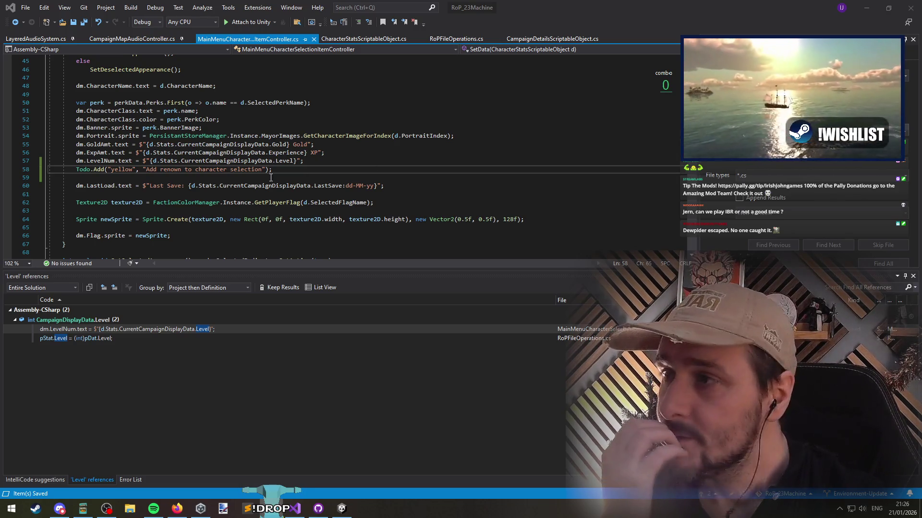
key("Down")
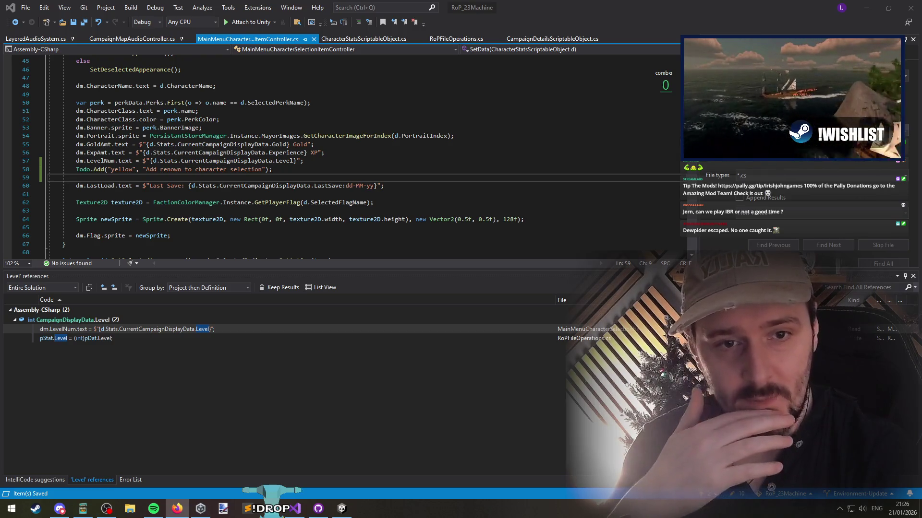
- Switch to the Unity Editor and let it reload the updated script assemblies
key("alt+Tab")
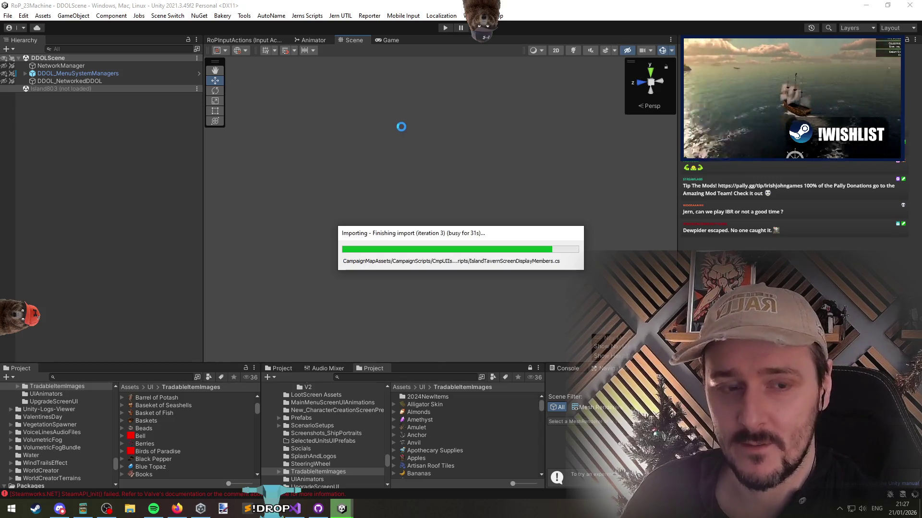
- Add the MainMenu scene and remove the unloaded Island803 scene from the hierarchy
left_click(60, 89)
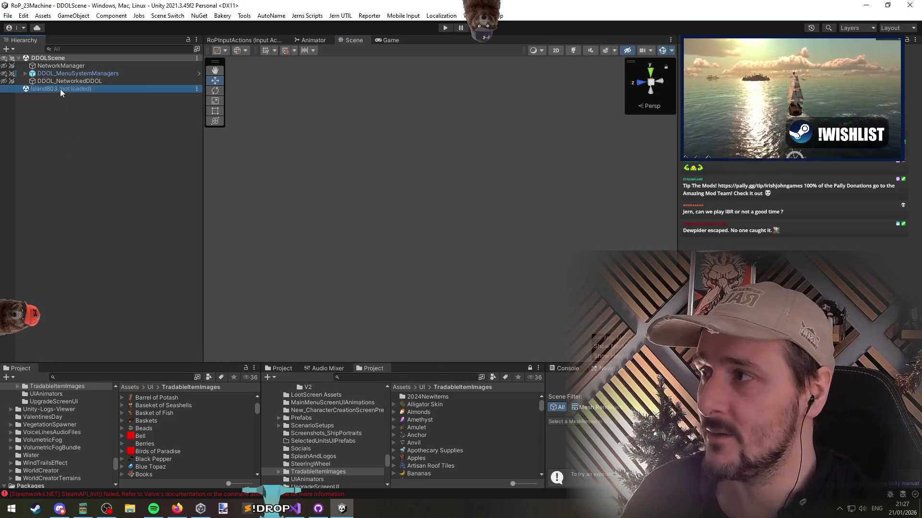
left_click(167, 15)
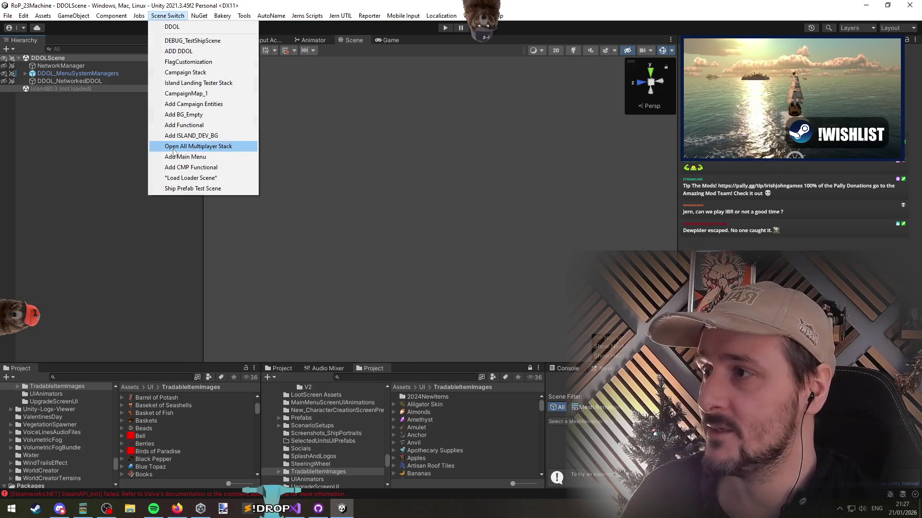
left_click(225, 154)
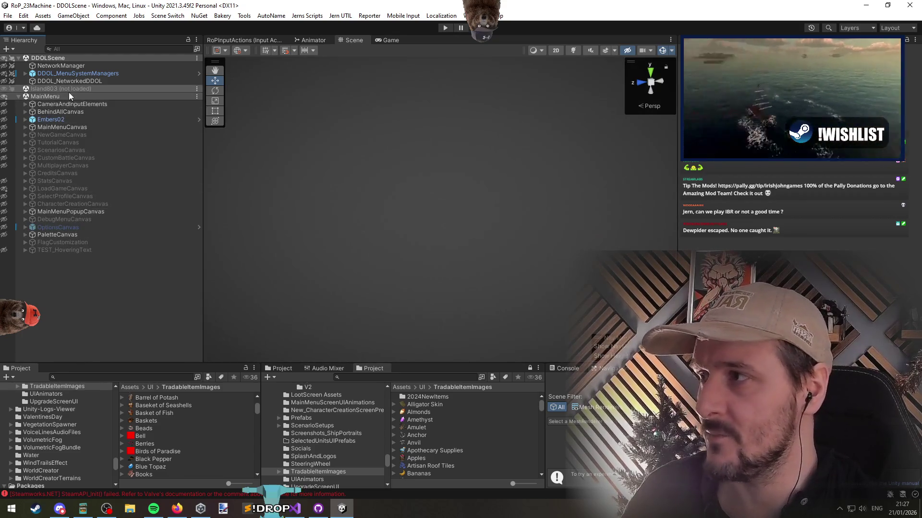
right_click(69, 91)
left_click(98, 108)
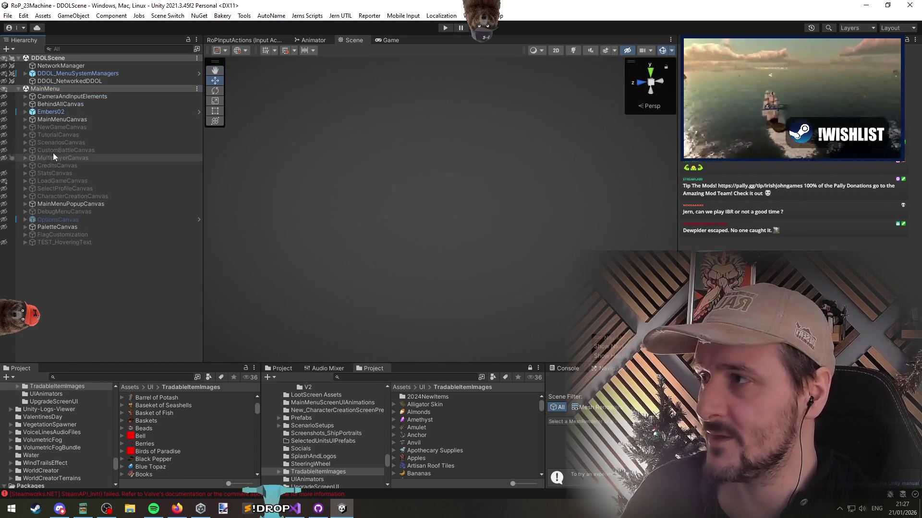
- Activate the StatsCanvas object and frame it in the scene view
left_click(59, 182)
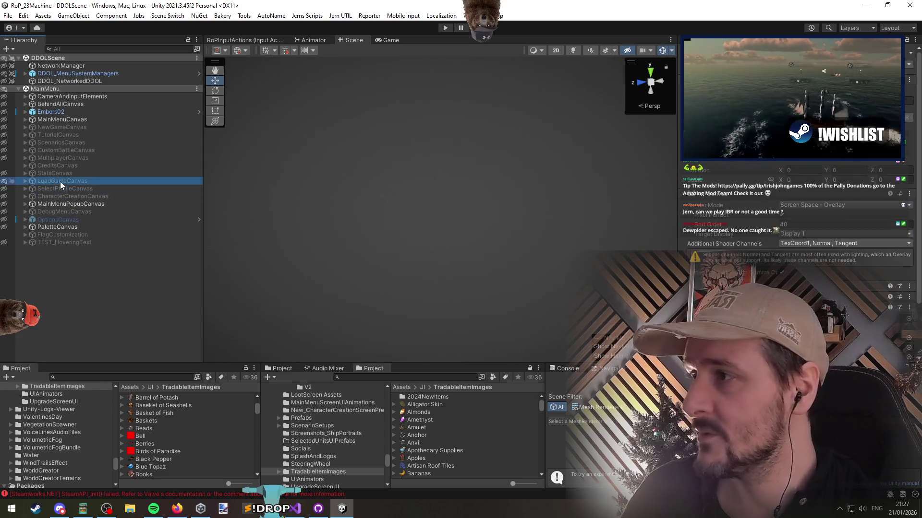
left_click(61, 171)
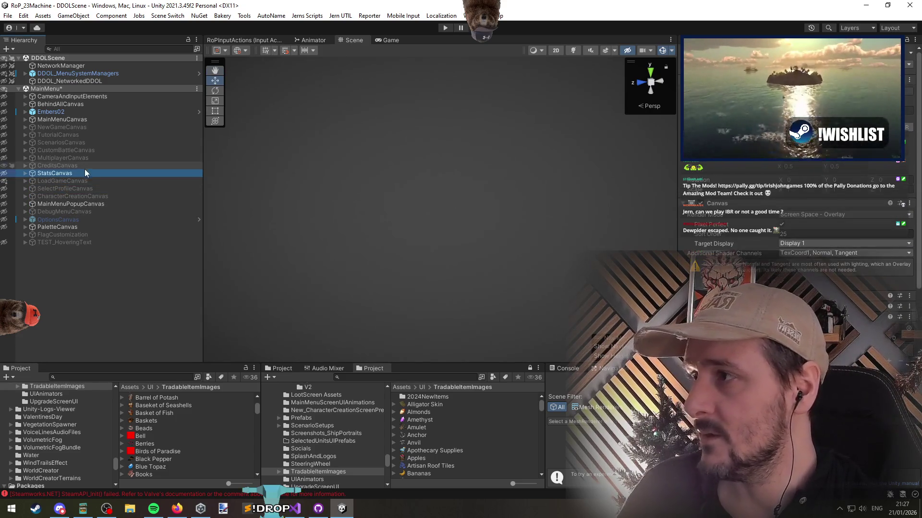
key("Right")
right_click(567, 94)
left_click(627, 51)
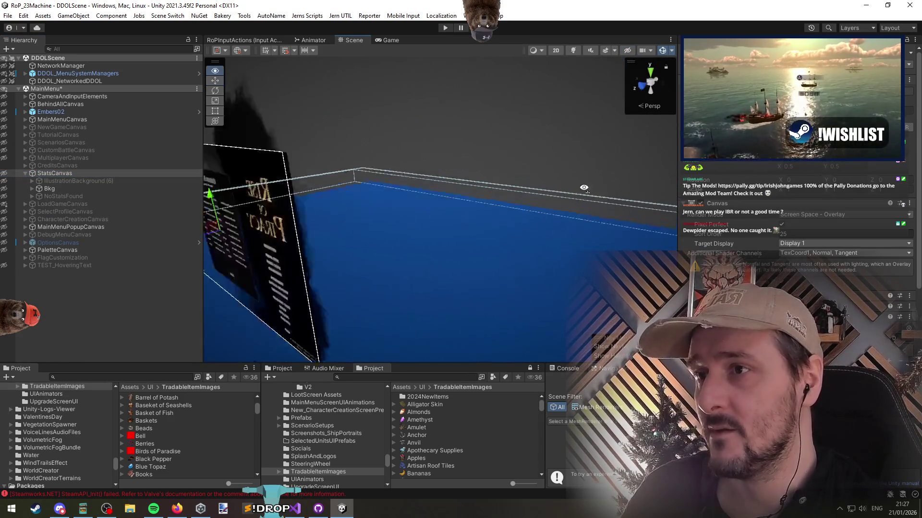
left_click(68, 177)
key("h")
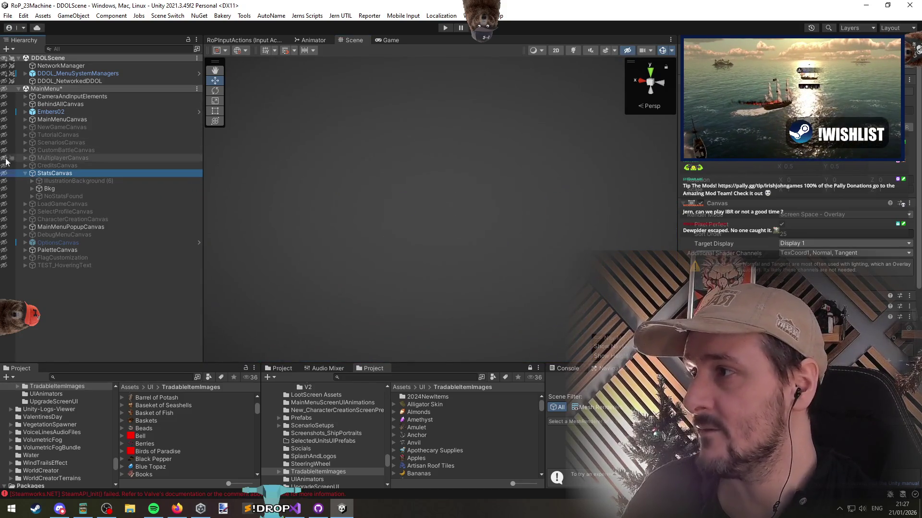
- Frame the Bkg panel, expand it, and select the stats panel's title text in 2D view
left_click(288, 211, "alt")
left_click_drag(287, 212, 475, 174)
double_click(65, 188)
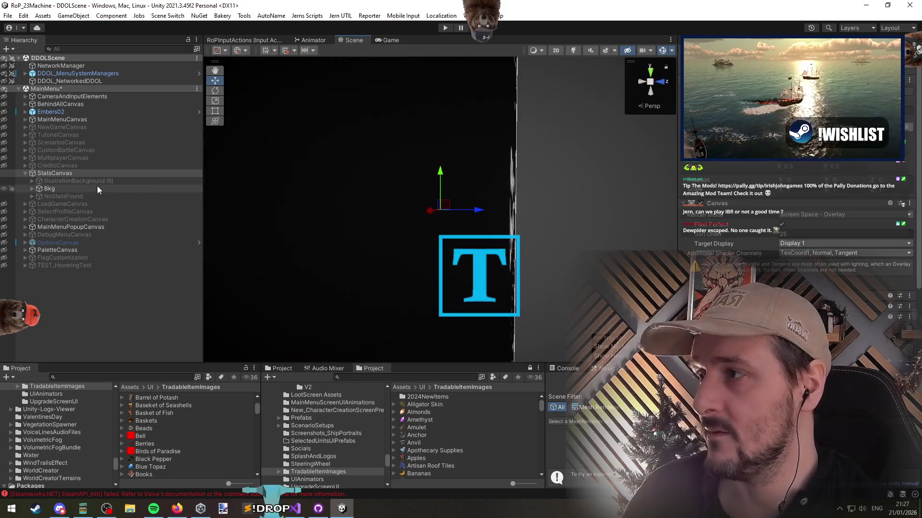
mouse_move(248, 192)
left_mouse_down()
mouse_move(325, 214)
mouse_move(336, 204)
left_mouse_up()
double_click(69, 190)
left_click(32, 188)
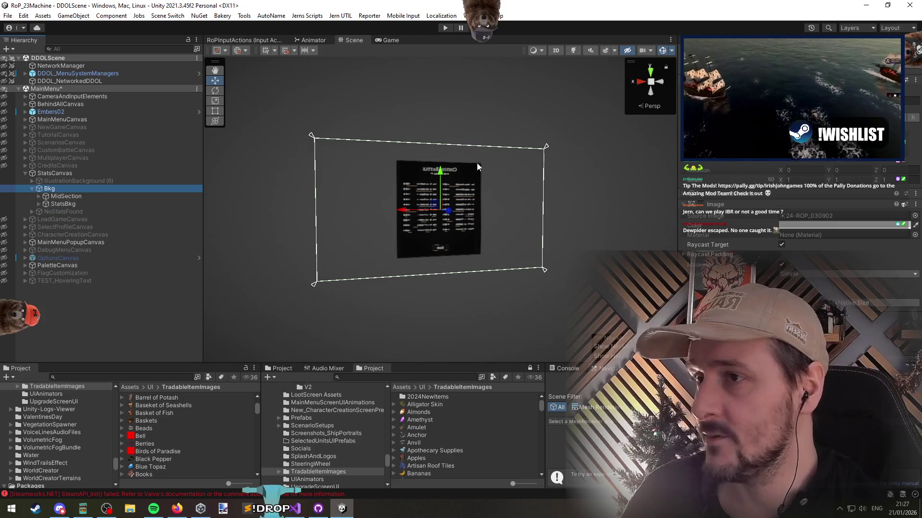
left_click(451, 173)
left_click(556, 50)
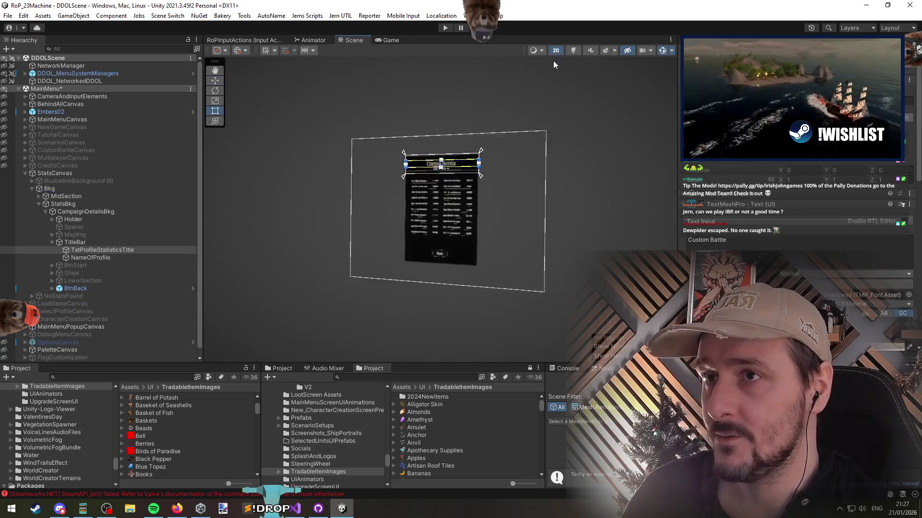
- Replace the title text 'Custom Battle' with 'Character Stats'
key("t")
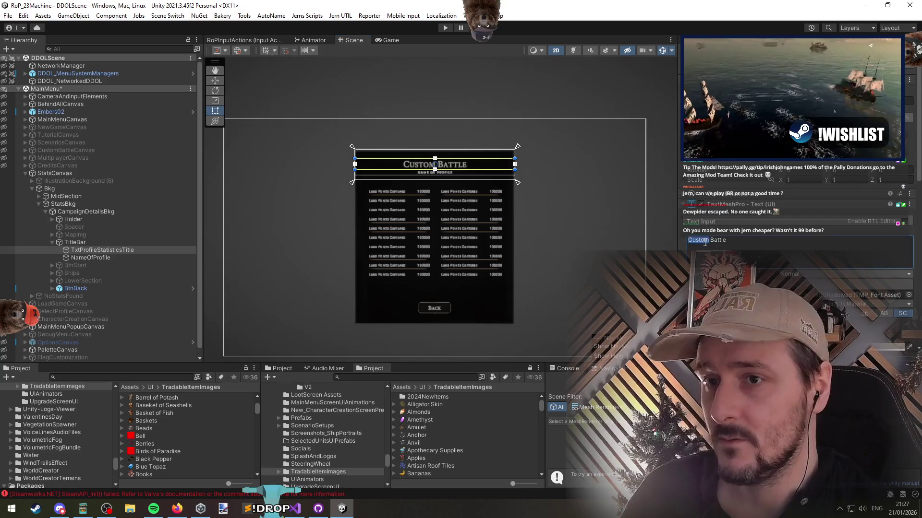
key("ctrl+a")
type("Chara")
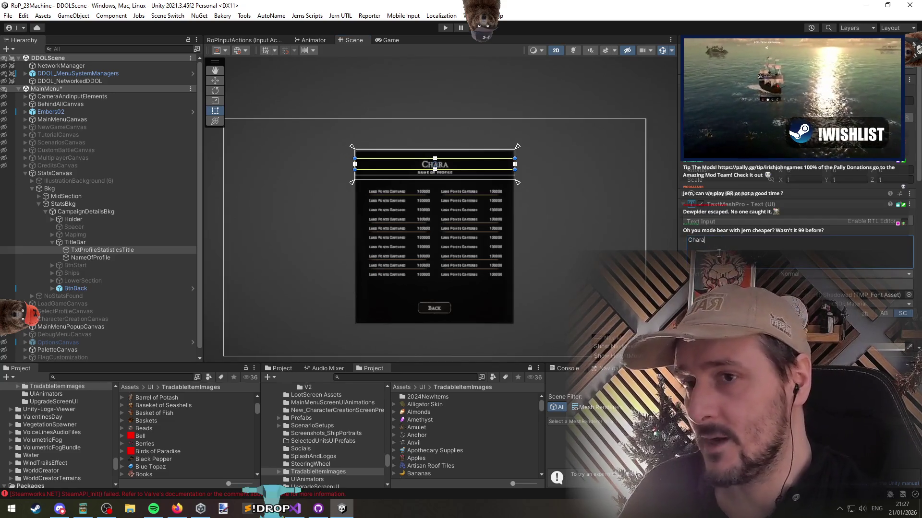
type("cter Stats")
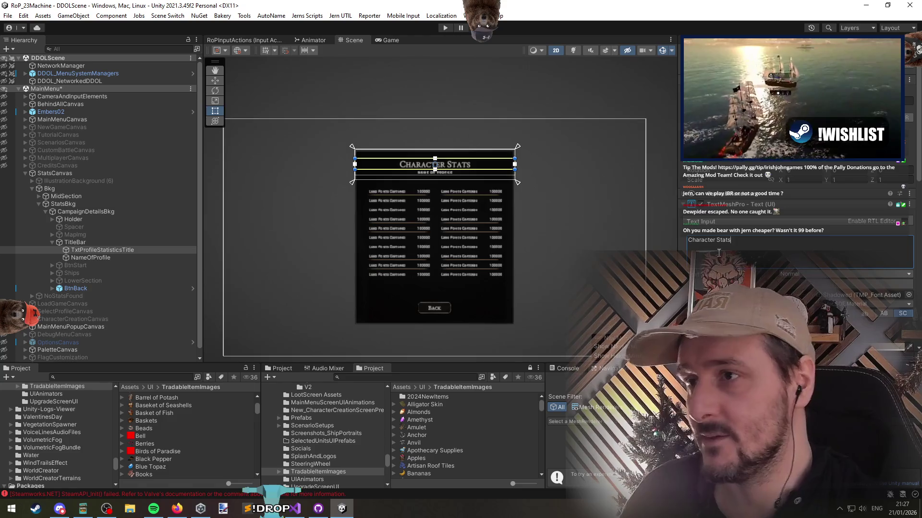
scroll(518, 237, "down", 2)
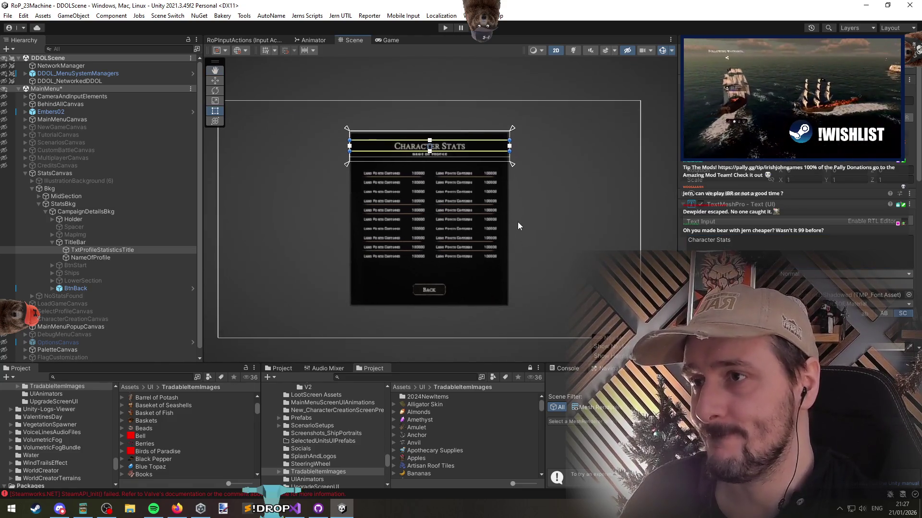
- Check the TxtProfileStatisticsTitle and NameOfProfile objects, then return to Visual Studio
left_click(115, 250)
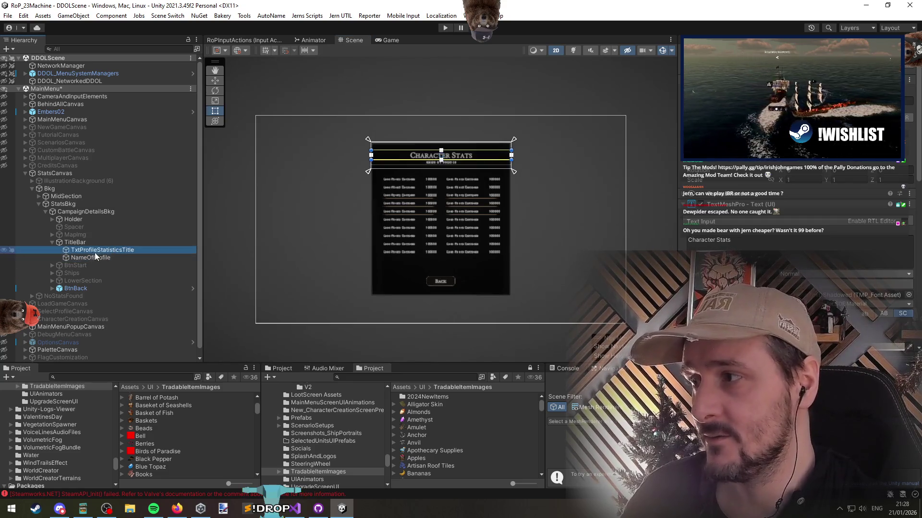
left_click(94, 255)
left_click(84, 249)
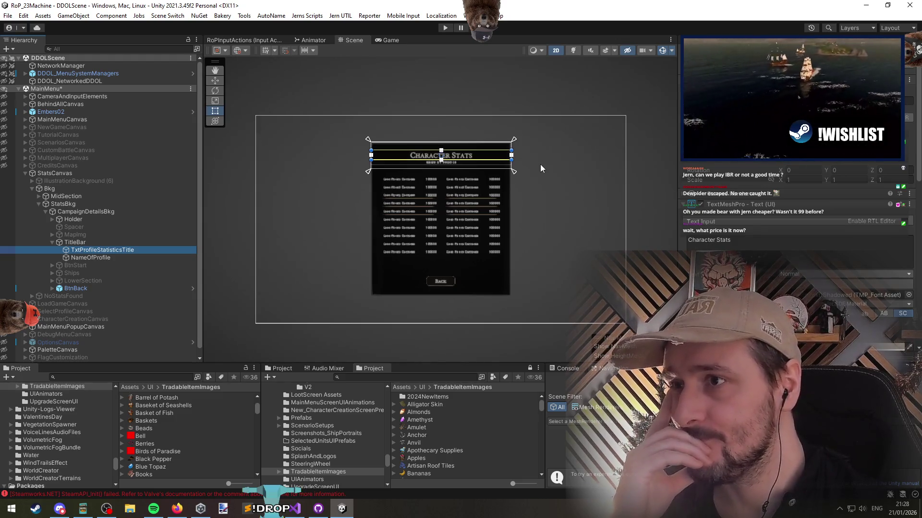
left_click(296, 508)
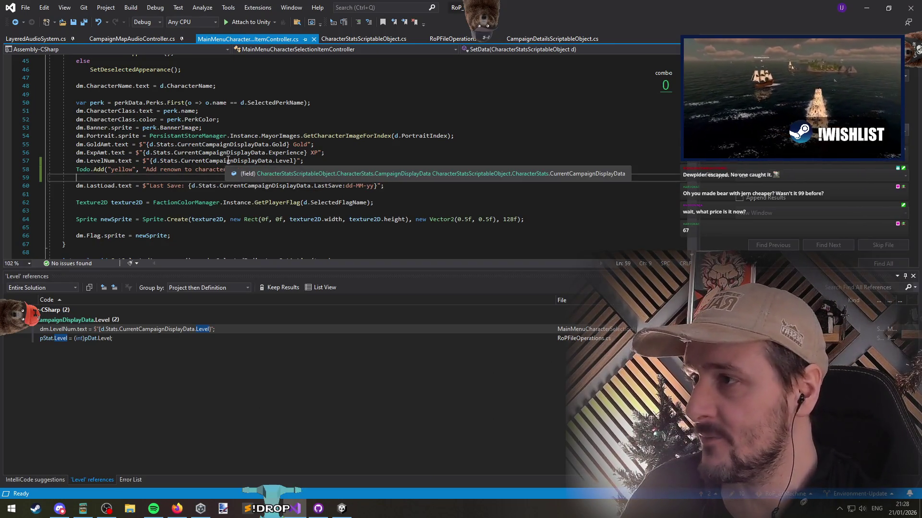
- Jump to the Level definition among the stat fields and list all references to SoldiersKilled
left_click(98, 161)
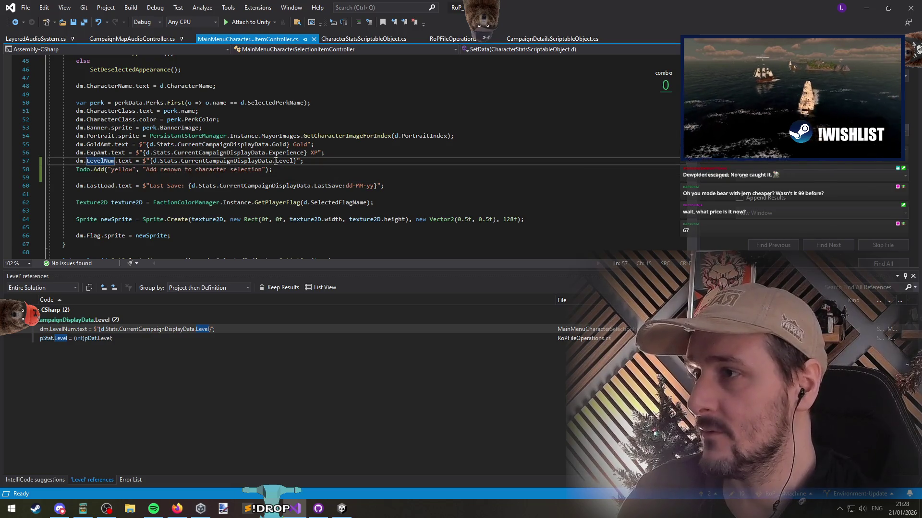
left_click(276, 161, "ctrl")
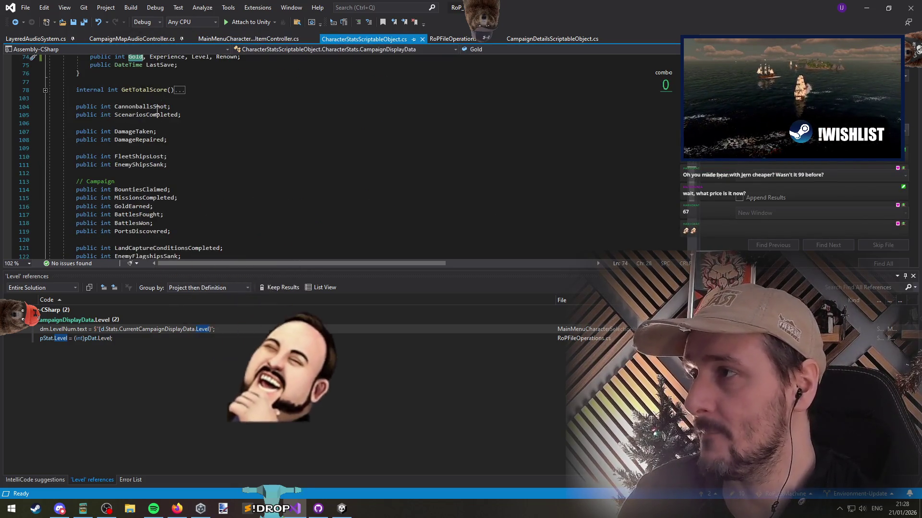
mouse_move(50, 106)
left_mouse_down()
mouse_move(269, 206)
mouse_move(236, 211)
left_mouse_up()
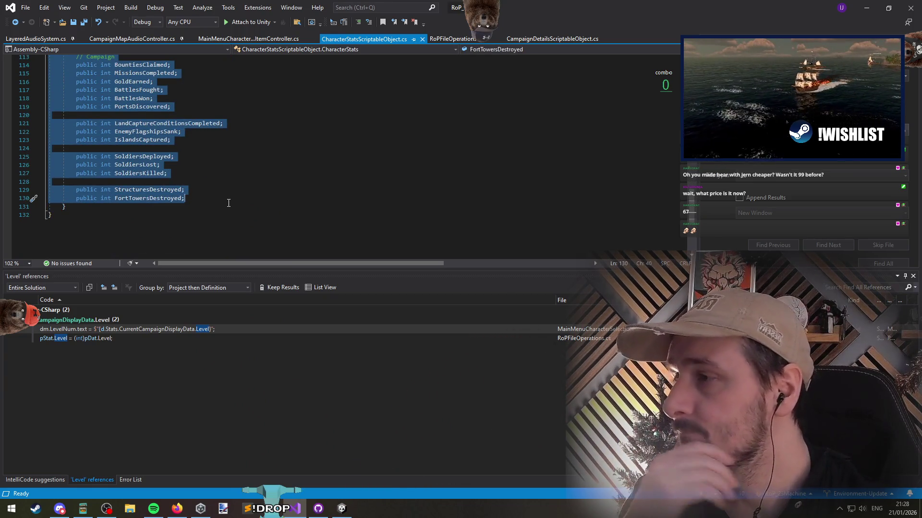
left_click(126, 172)
right_click(124, 173)
left_click(168, 266)
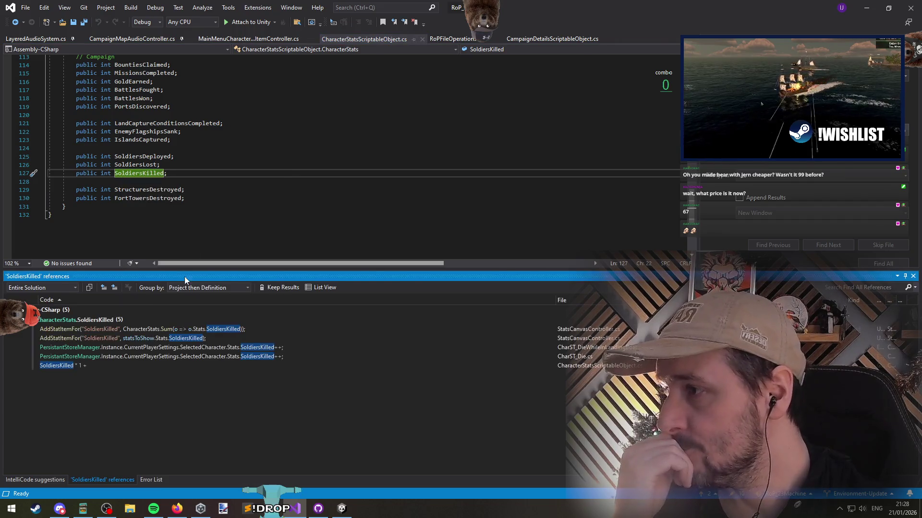
- Inspect the SoldiersKilled/SoldiersLost increment in CharST_DieWhileInLandingBoat.cs
mouse_move(148, 359)
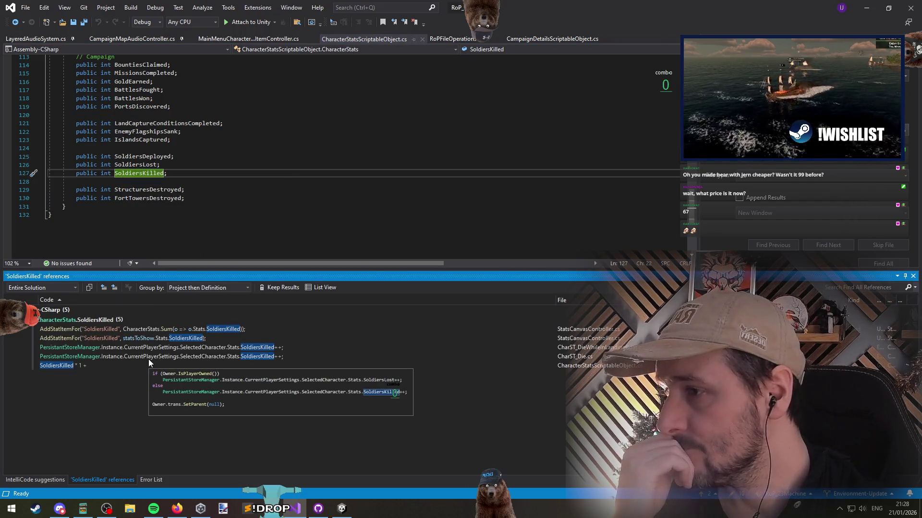
double_click(139, 348)
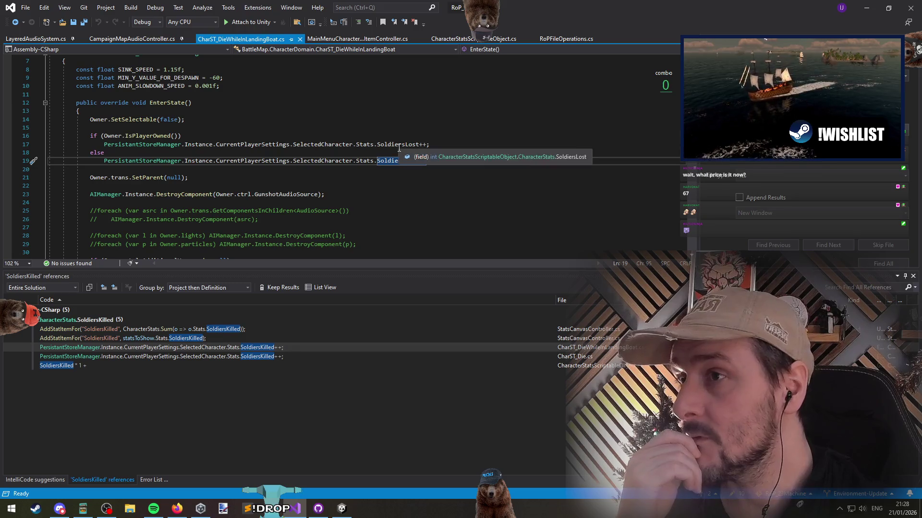
left_click_drag(373, 166, 1, 140)
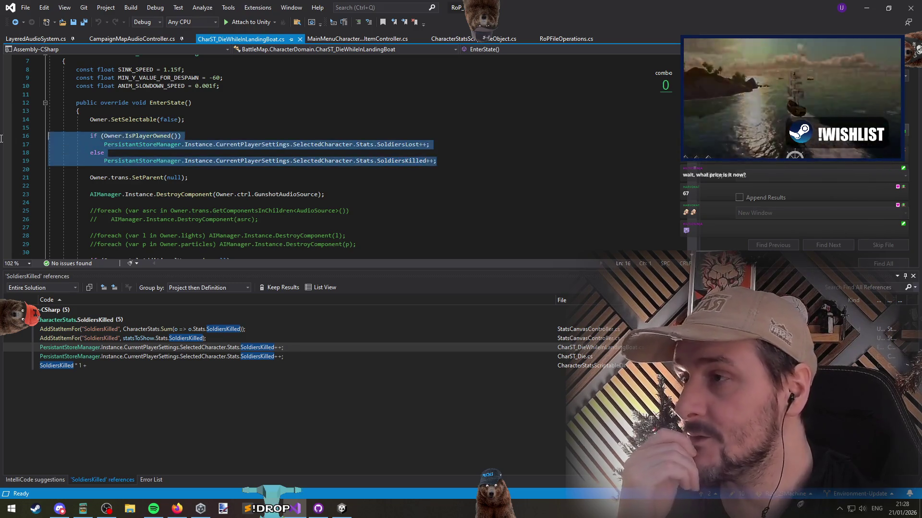
triple_click(329, 147)
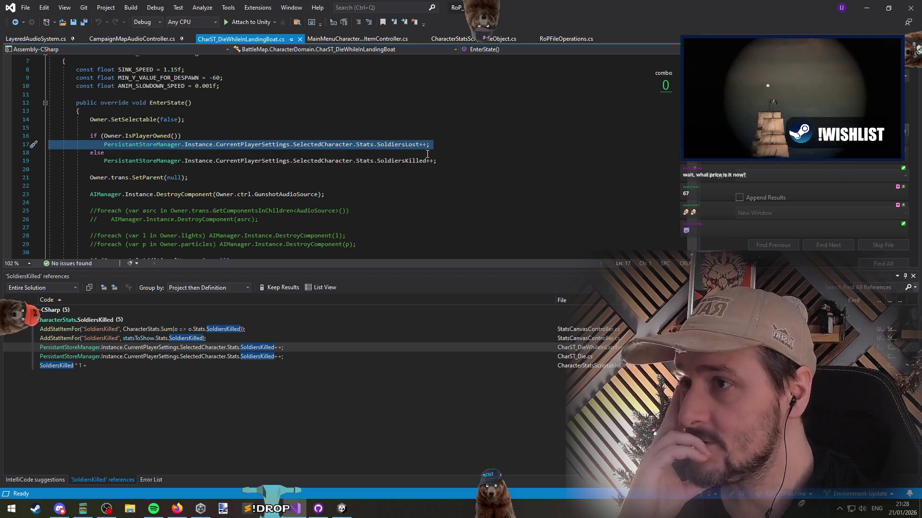
mouse_move(453, 146)
left_mouse_down()
mouse_move(182, 135)
mouse_move(181, 128)
left_mouse_up()
left_click(192, 128)
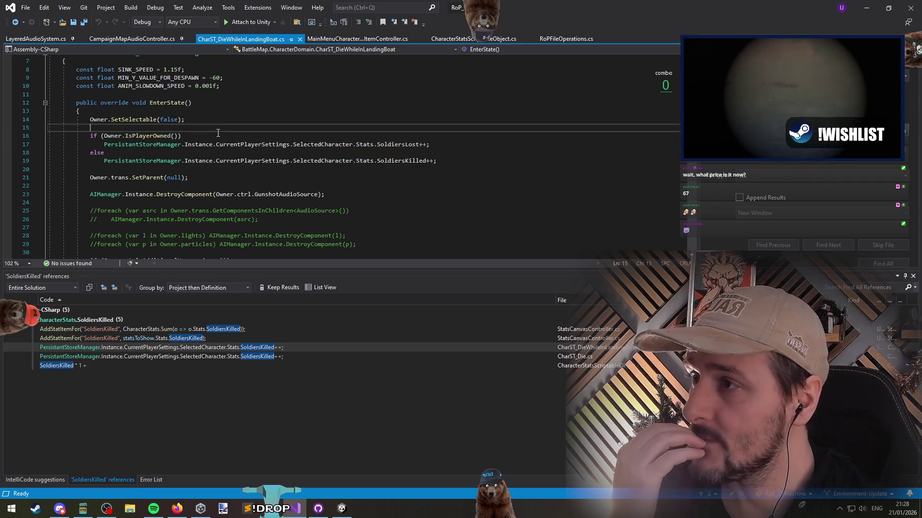
- Check the CharST_Die.cs reference and the total score formula, then collapse GetTotalScore
double_click(212, 359)
double_click(137, 367)
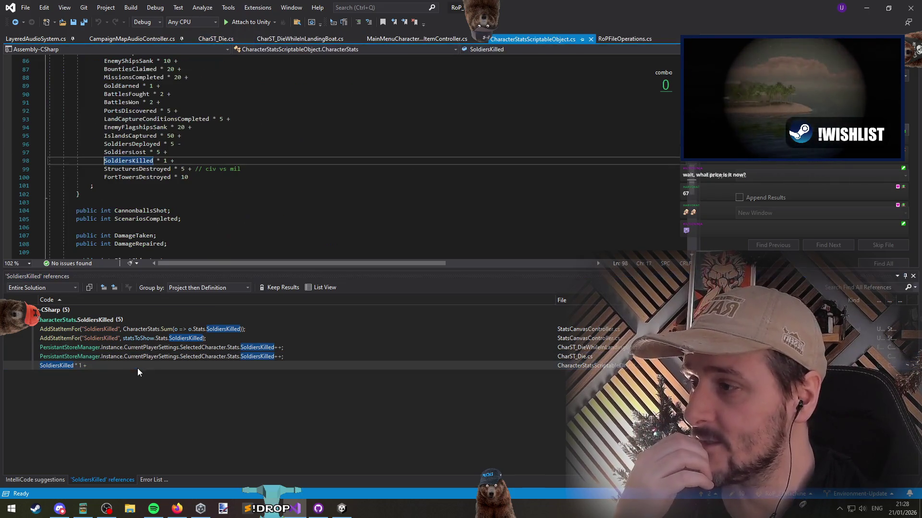
key("End")
scroll(288, 159, "up", 4)
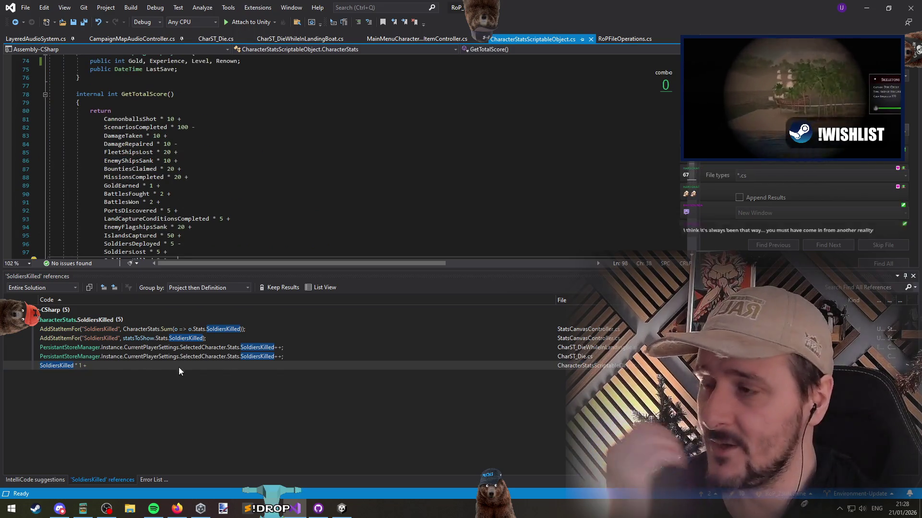
key("ctrl+m")
key("ctrl+m")
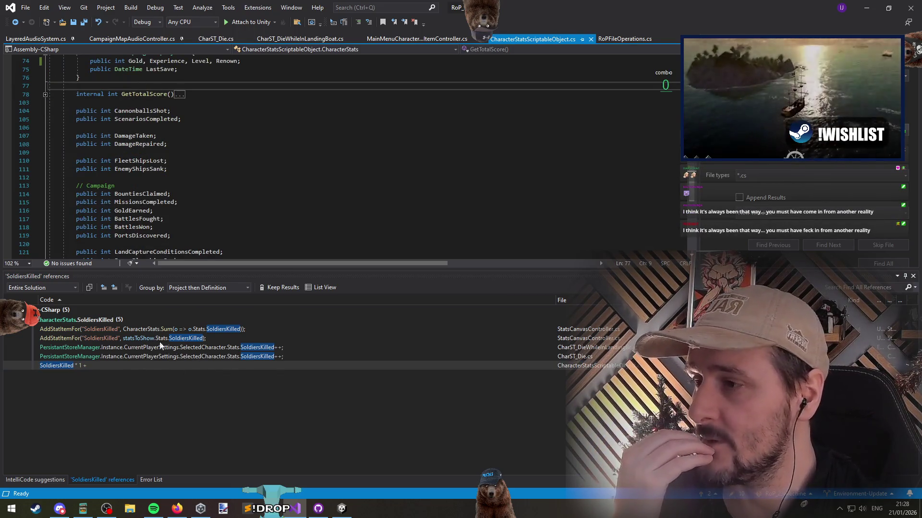
- Open StatsCanvasController.cs at the per-character and all-characters SoldiersKilled totals
double_click(224, 338)
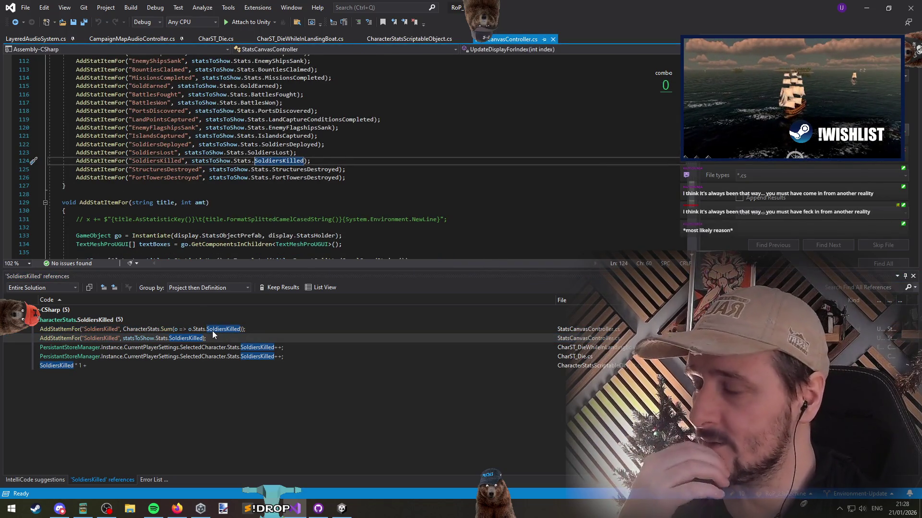
scroll(229, 239, "up", 3)
scroll(229, 239, "down", 1)
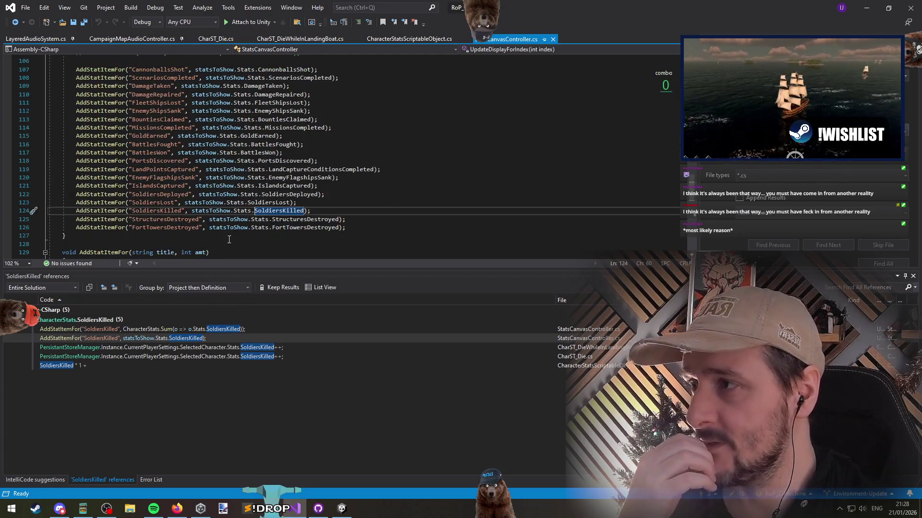
scroll(227, 245, "up", 5)
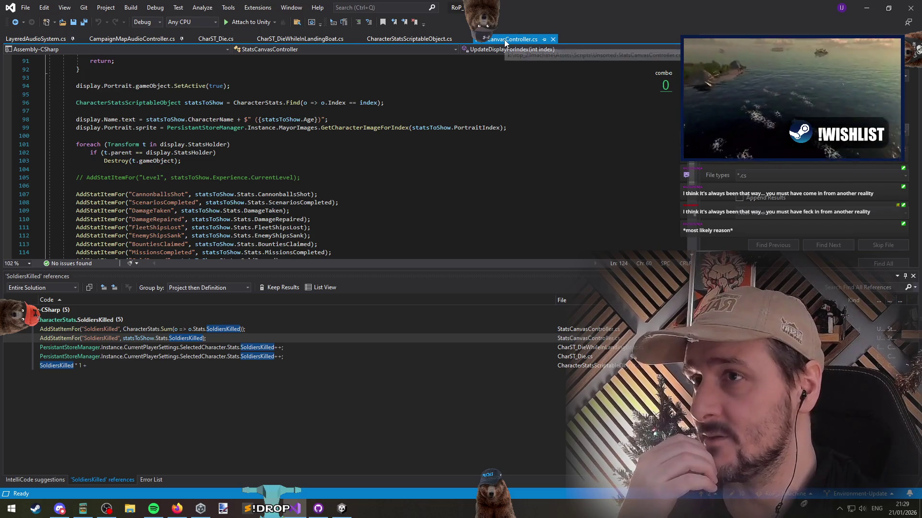
left_click(391, 136)
scroll(345, 175, "down", 5)
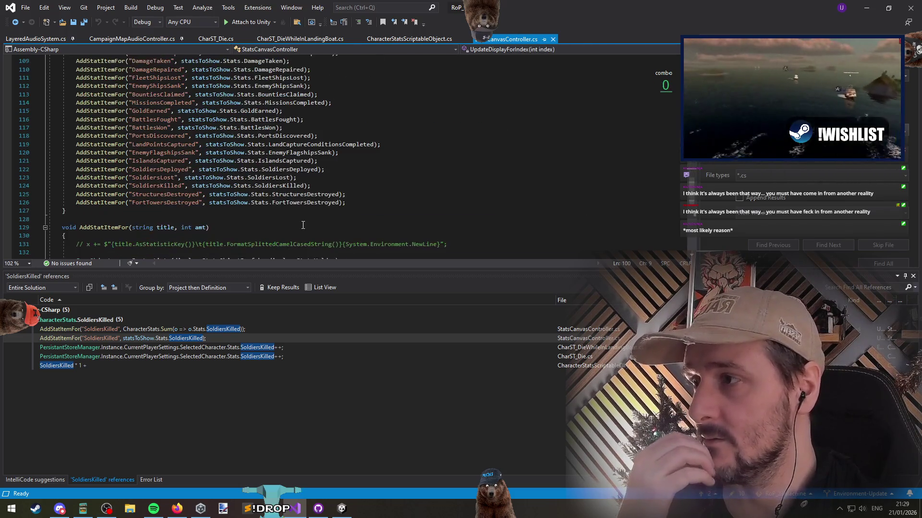
left_click(147, 331)
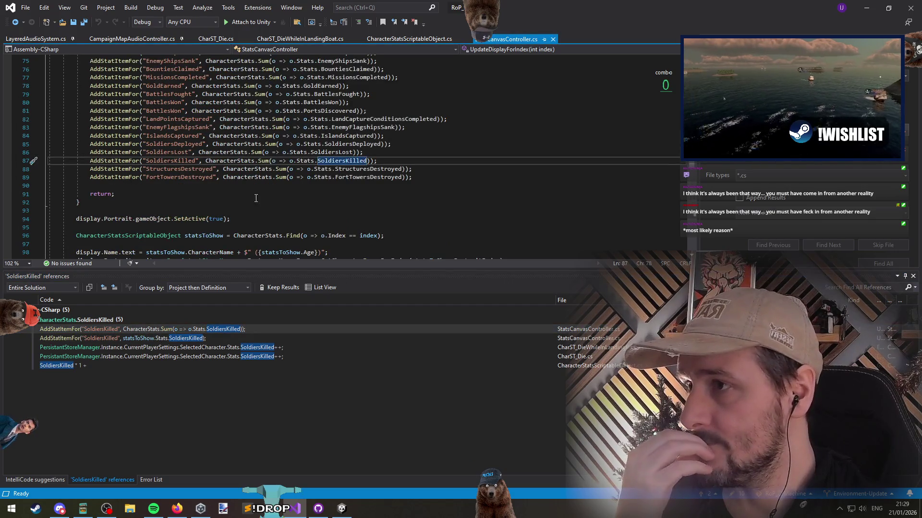
scroll(232, 120, "up", 3)
- Highlight CharacterStats uses and inspect the summed stats in UpdateDisplayForIndex
left_click(232, 95)
scroll(352, 97, "up", 3)
scroll(352, 96, "up", 3)
scroll(275, 228, "down", 3)
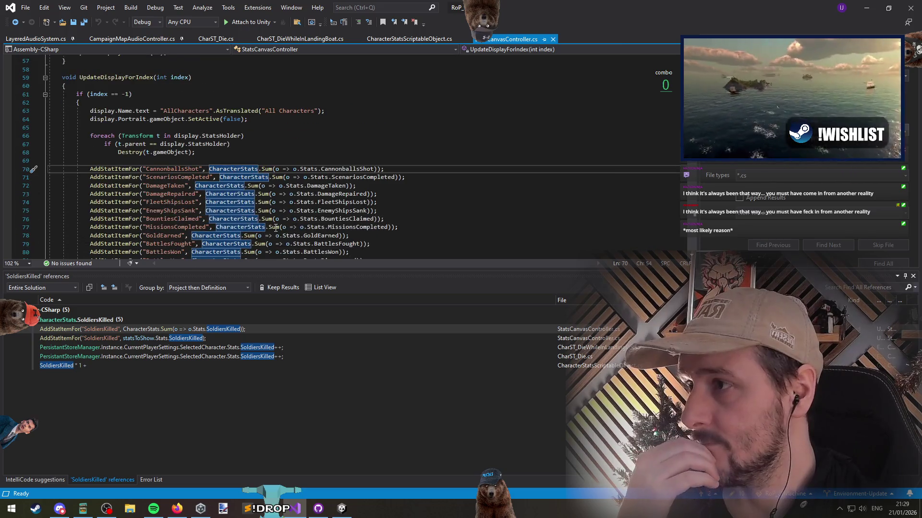
left_click(241, 169)
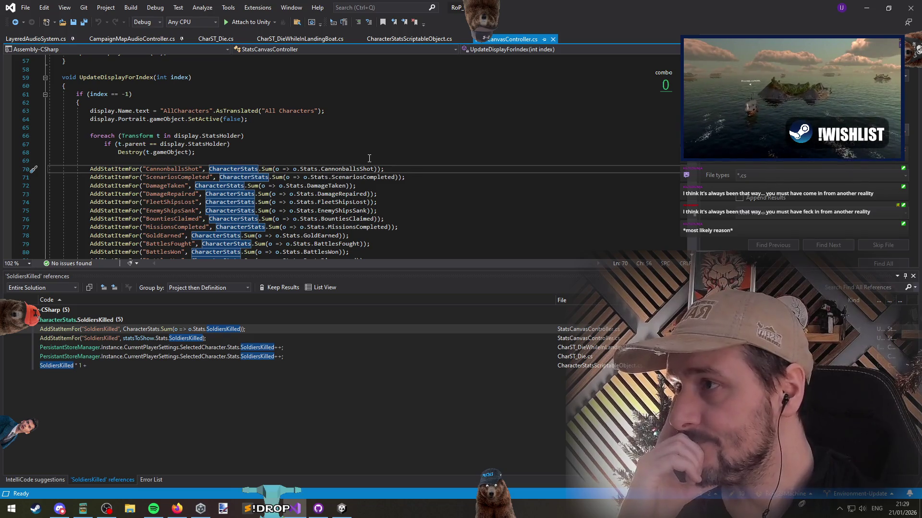
left_click(439, 161)
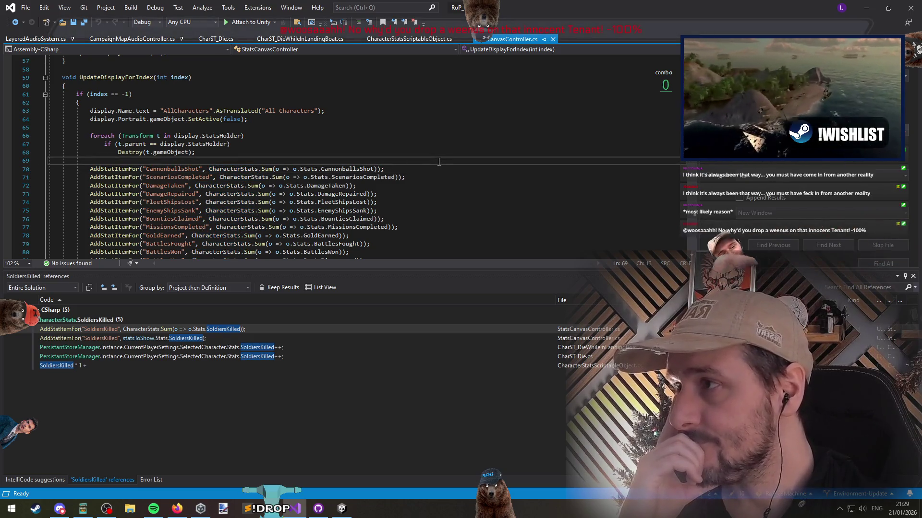
scroll(439, 161, "down", 3)
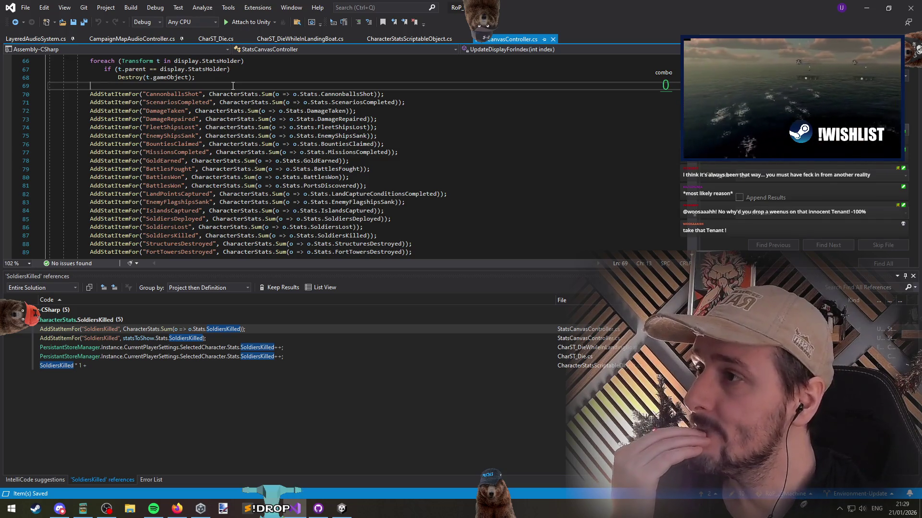
- Open CharST_DieWhileInLandingBoat.cs and mark the SoldiersLost and SoldiersKilled increment lines
double_click(279, 347)
triple_click(325, 145)
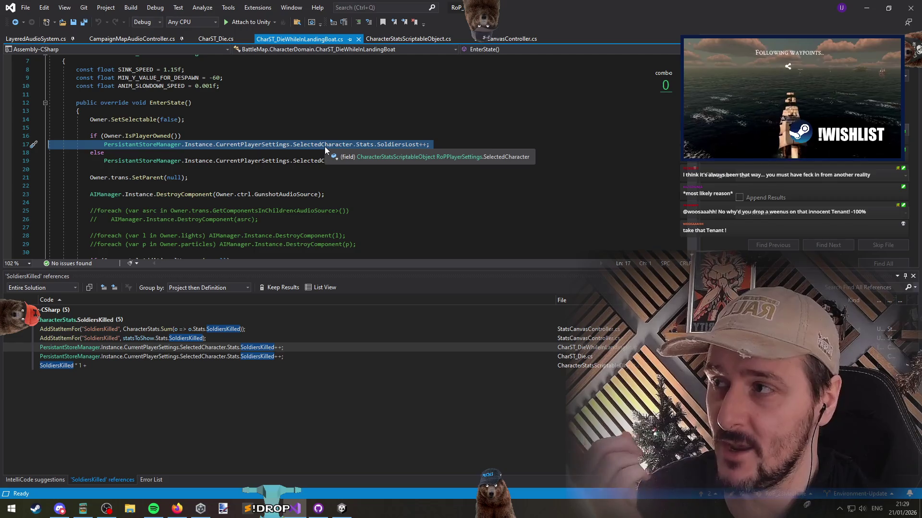
triple_click(317, 160)
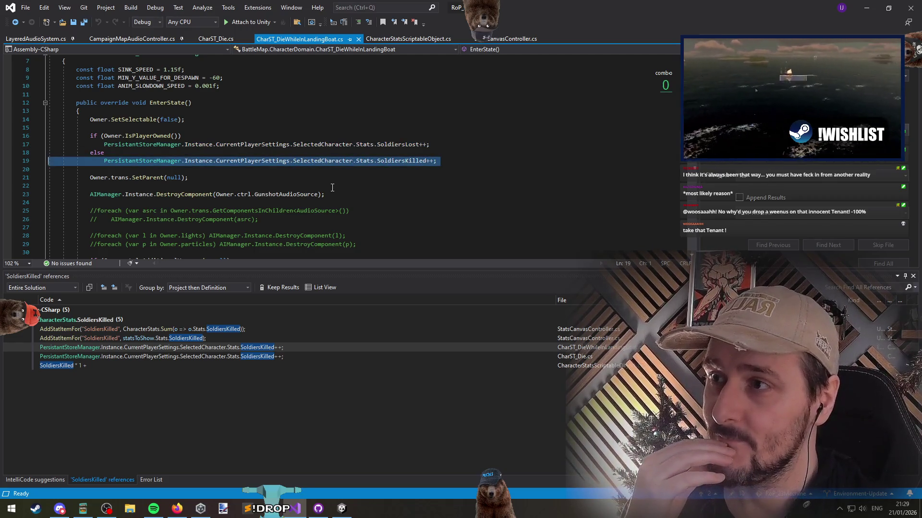
left_click(248, 129)
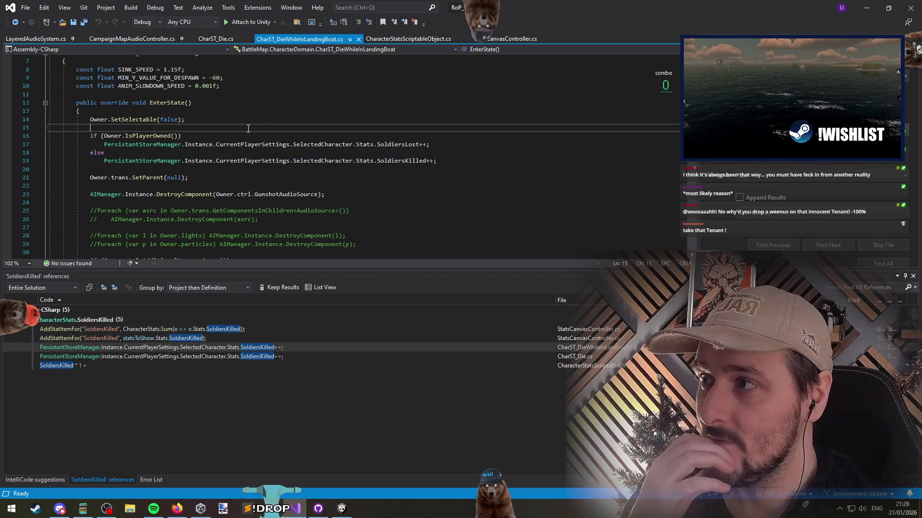
triple_click(324, 143)
left_click(312, 130)
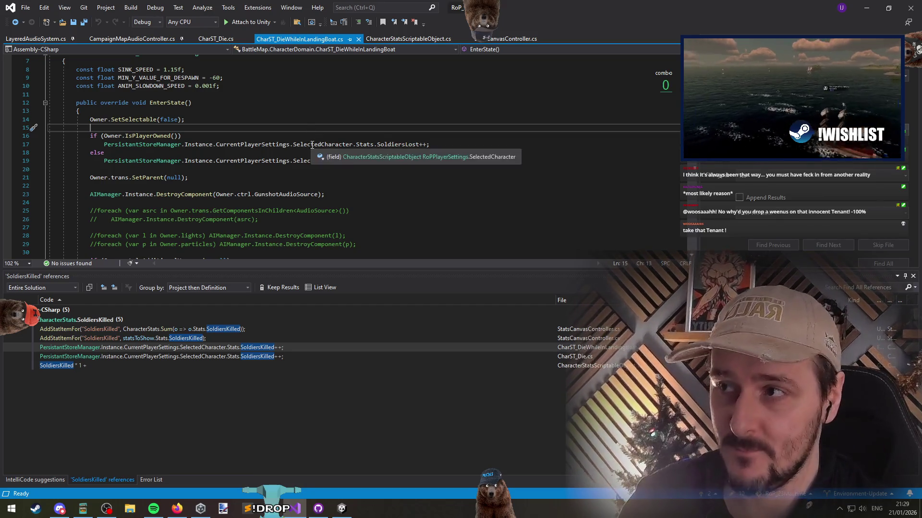
- Re-examine both increment lines, checking the CurrentPlayerSettings ownership test
triple_click(311, 145)
triple_click(301, 146)
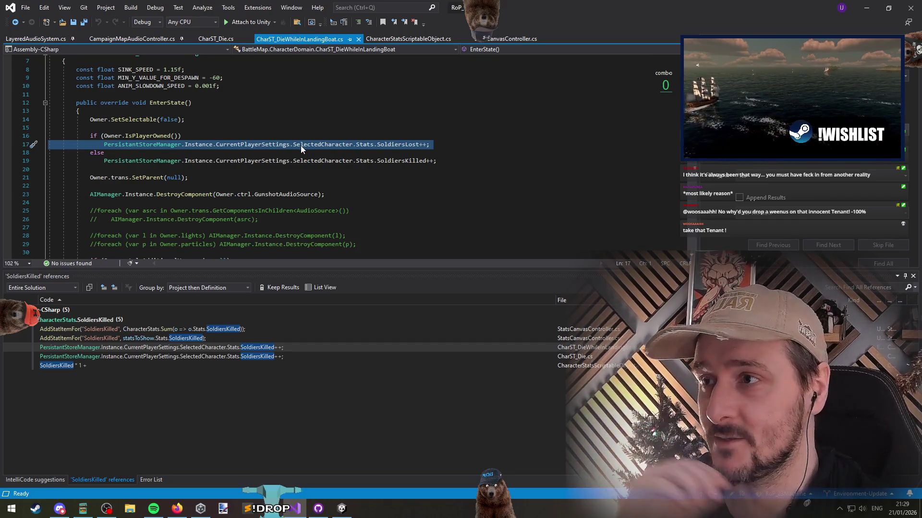
left_click(292, 128)
triple_click(271, 164)
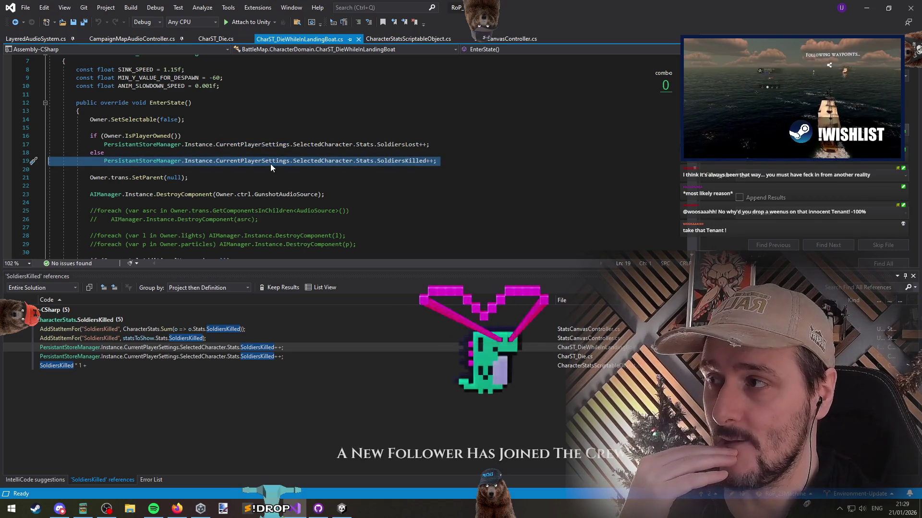
double_click(271, 163)
triple_click(326, 162)
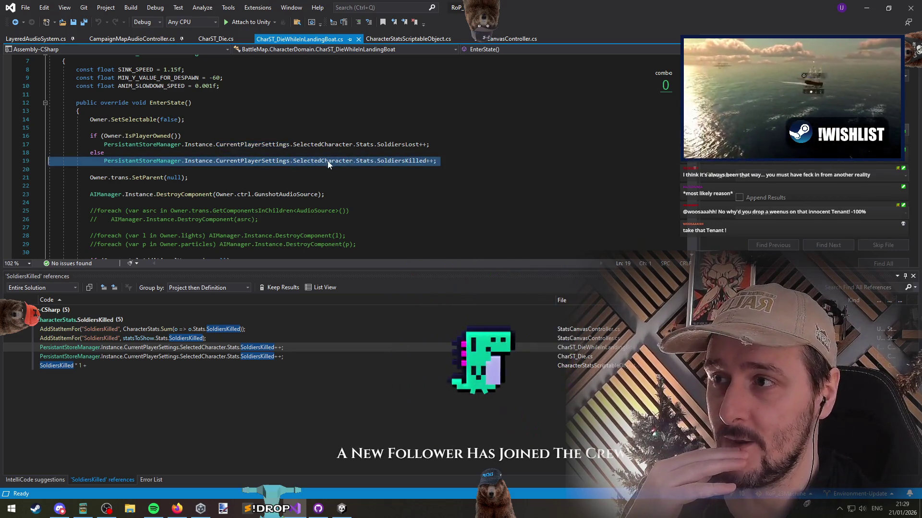
key("Escape")
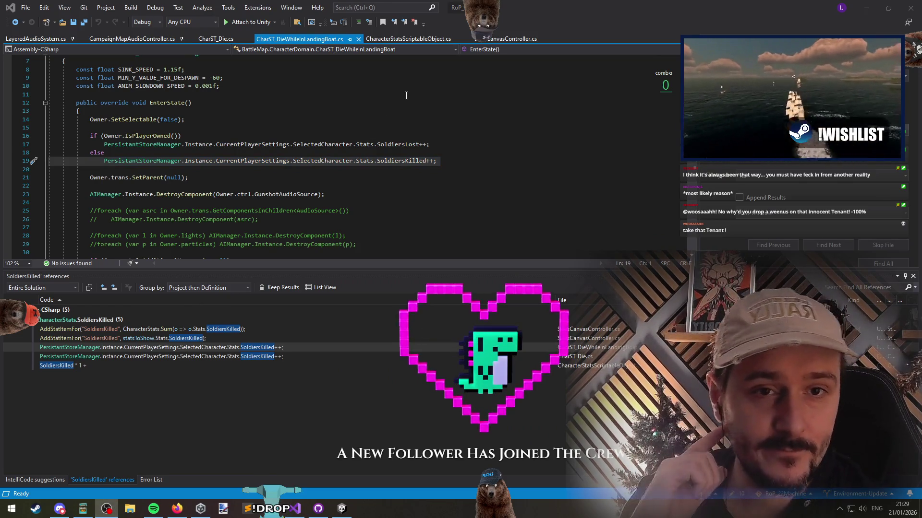
- Select the whole player-owned if/else block before leaving Visual Studio
left_click_drag(272, 128, 285, 181)
left_click(288, 170)
key("shift+Up")
key("shift+Up")
key("shift+Up")
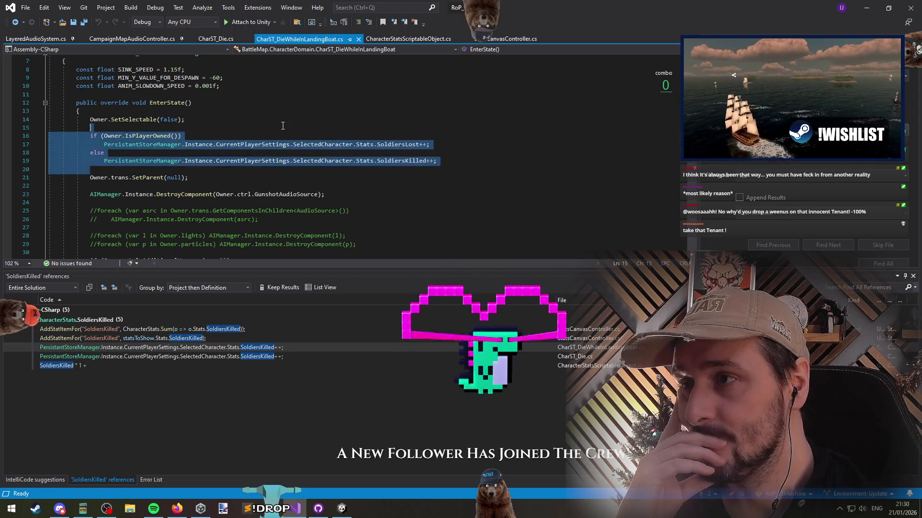
key("Escape")
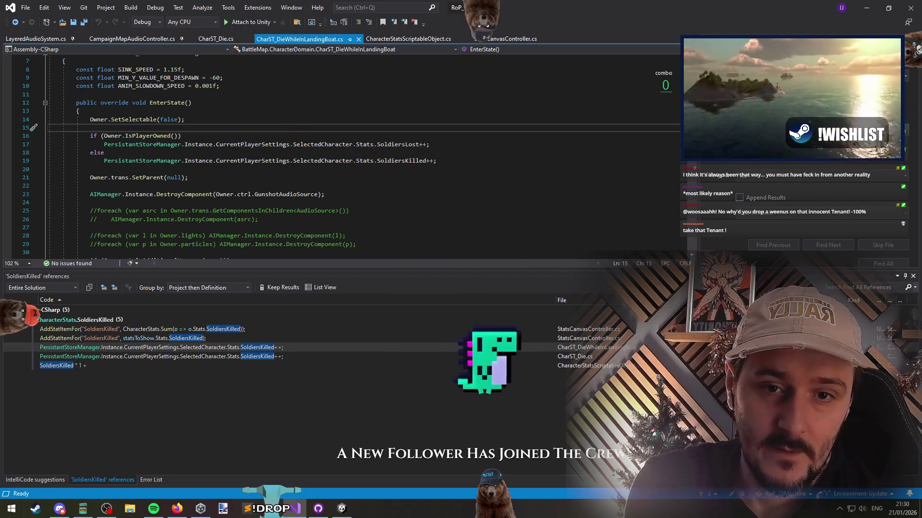
key("alt+Tab")
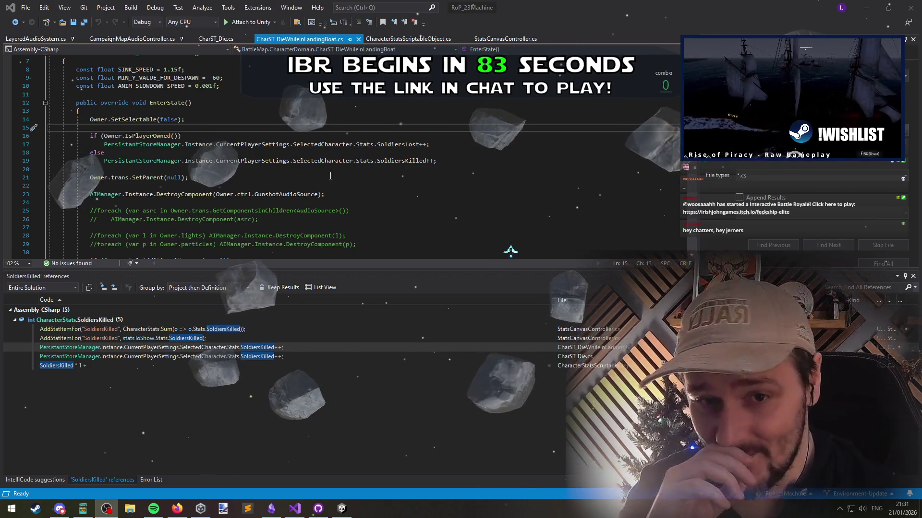
left_click(336, 186)
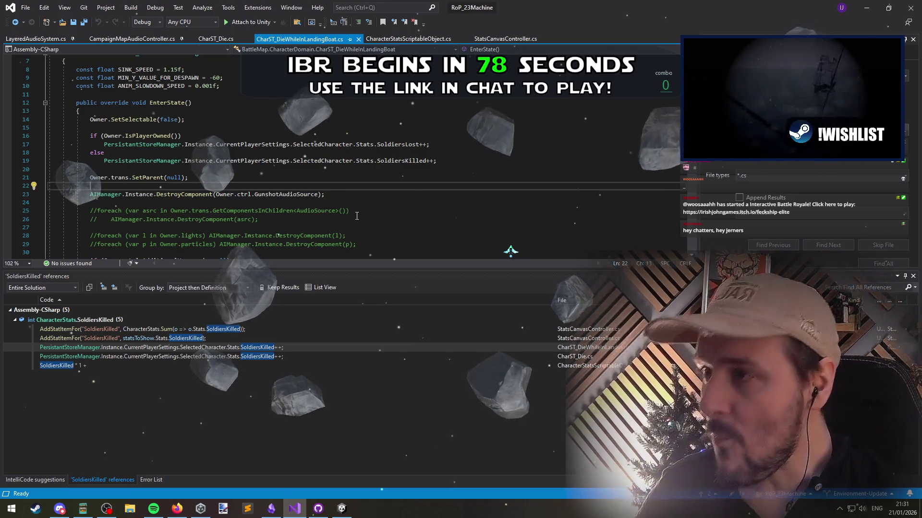
left_click(249, 129)
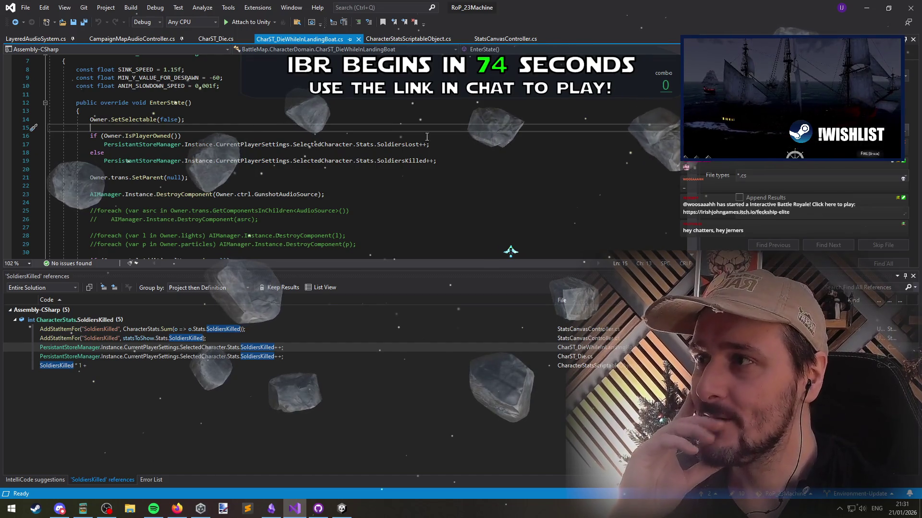
key("Down")
key("Down")
key("Down")
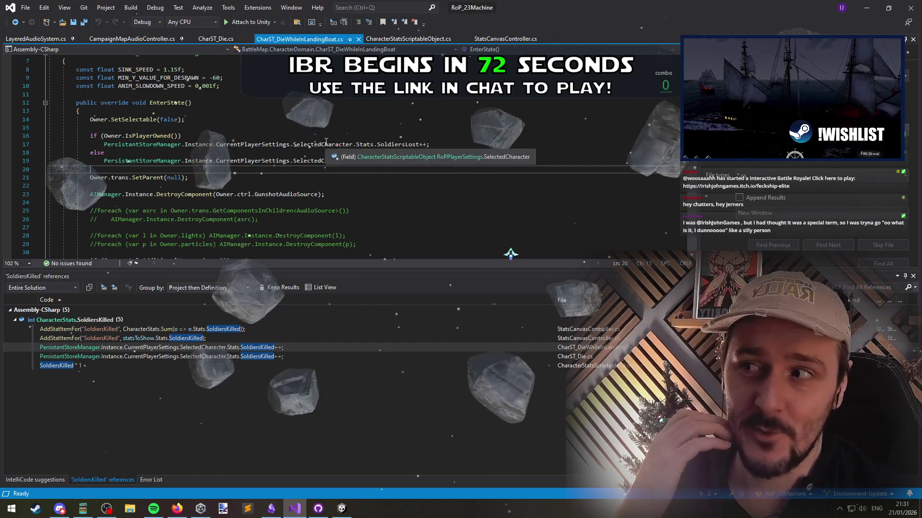
left_click(255, 161)
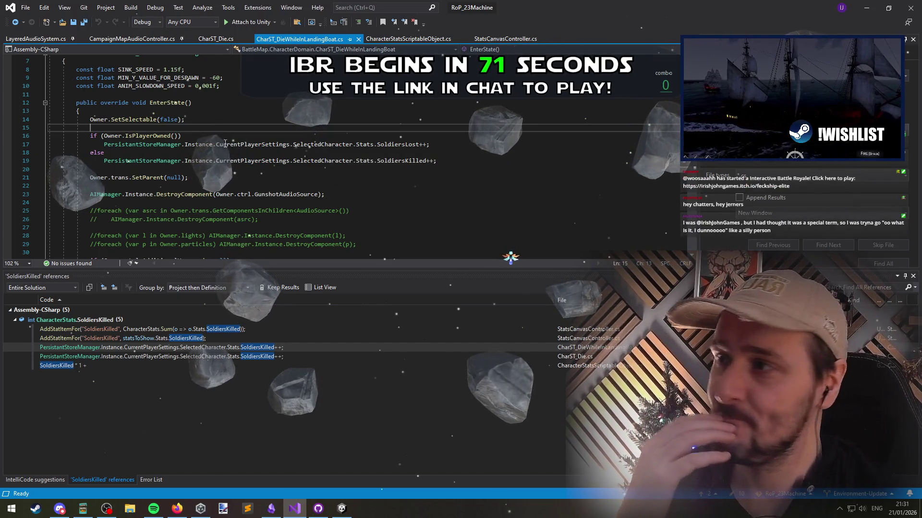
left_click(191, 169)
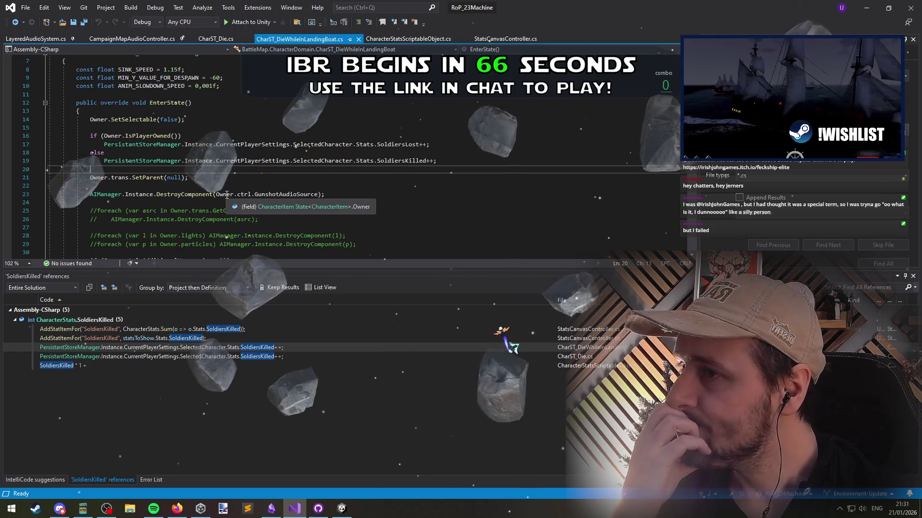
- List all Stats references, enlarge the results, and open the pStat line in RoPFileOperations.cs
right_click(368, 145)
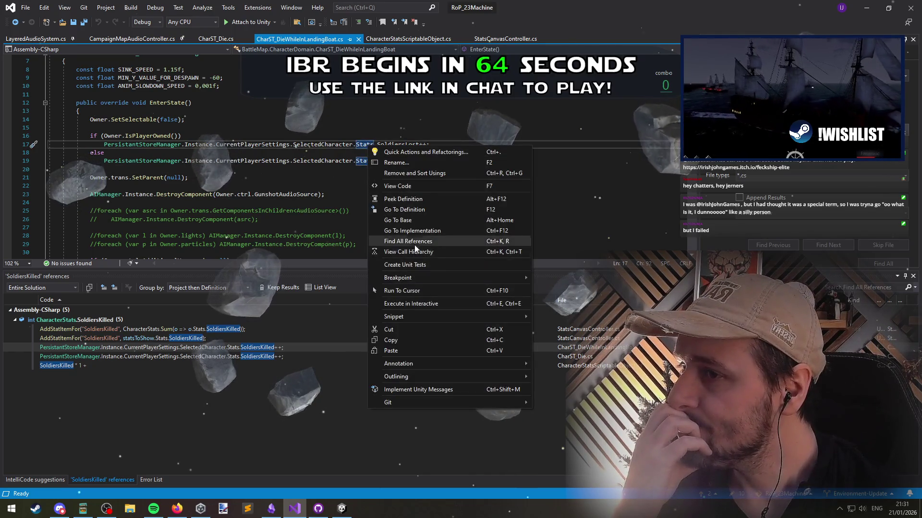
left_click(414, 245)
left_click_drag(408, 271, 408, 127)
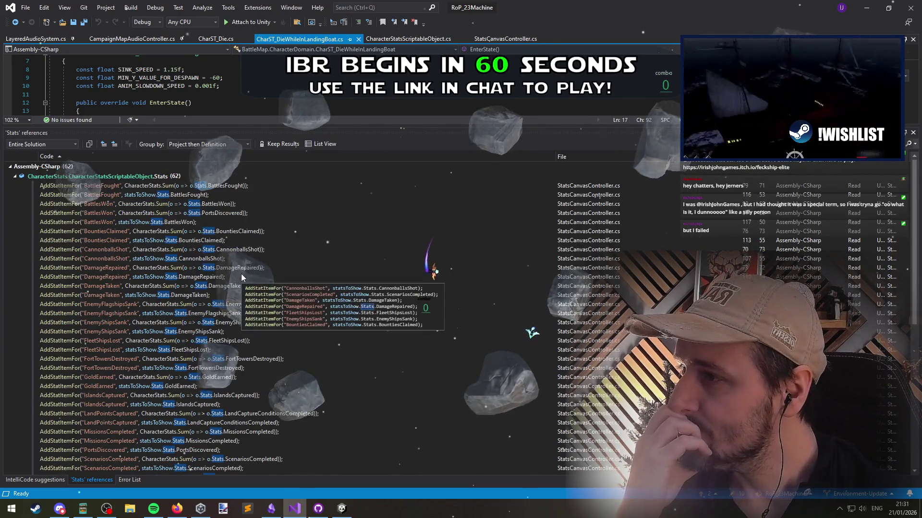
scroll(493, 299, "down", 10)
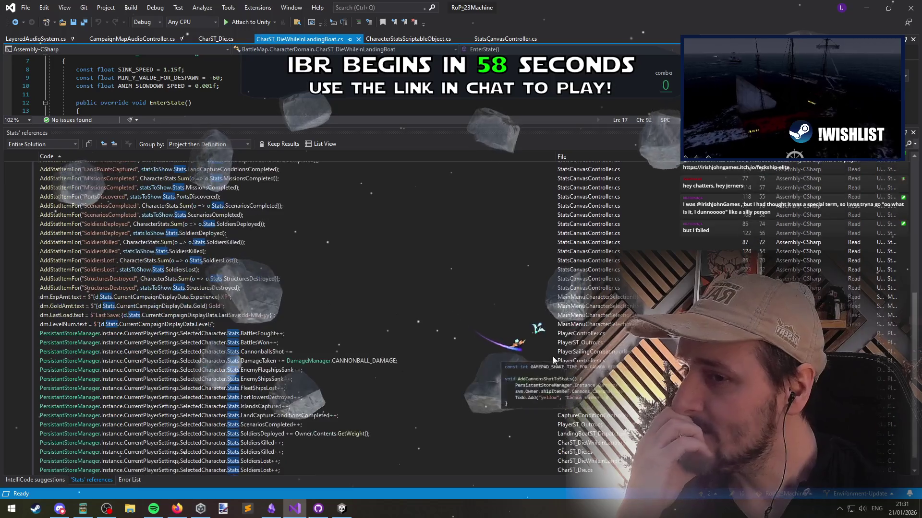
left_click(532, 279)
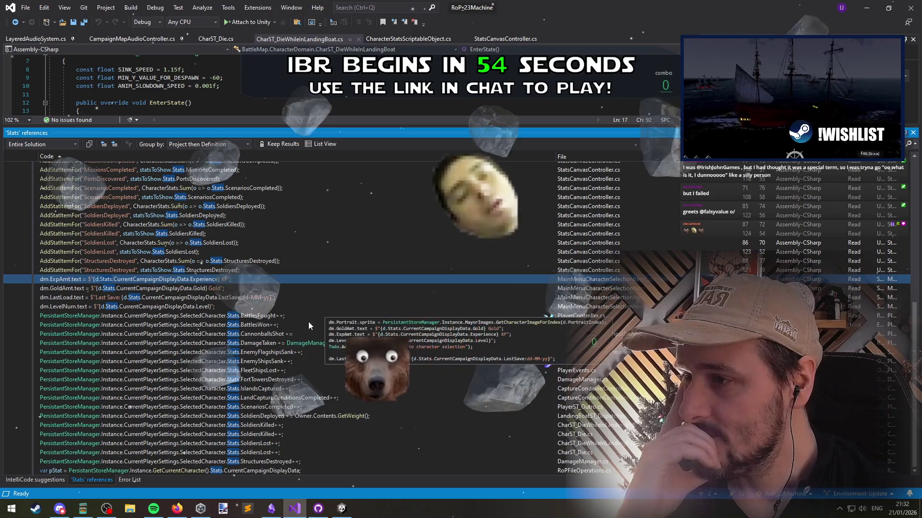
left_click(296, 316)
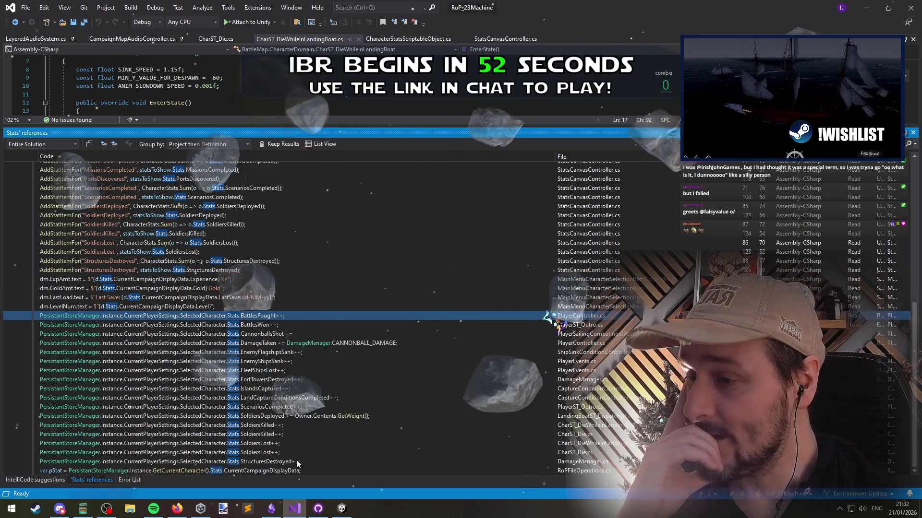
mouse_move(296, 463)
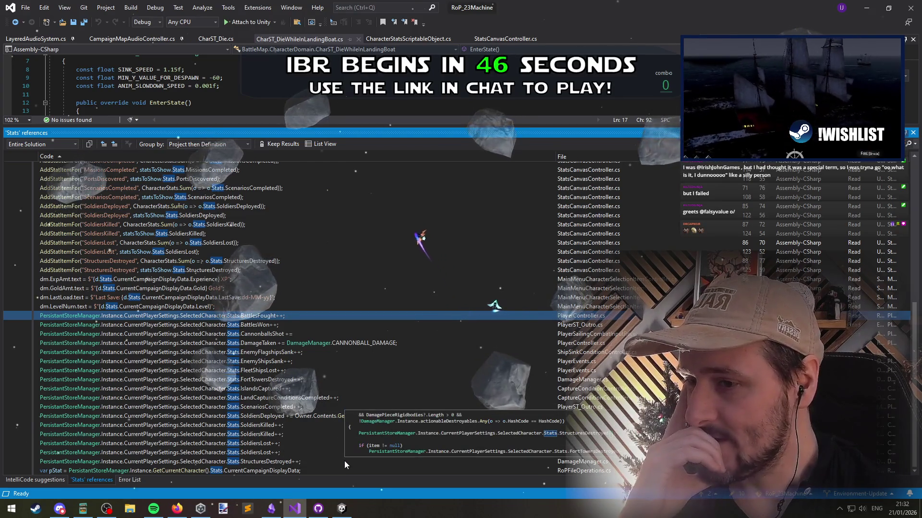
left_click(350, 474)
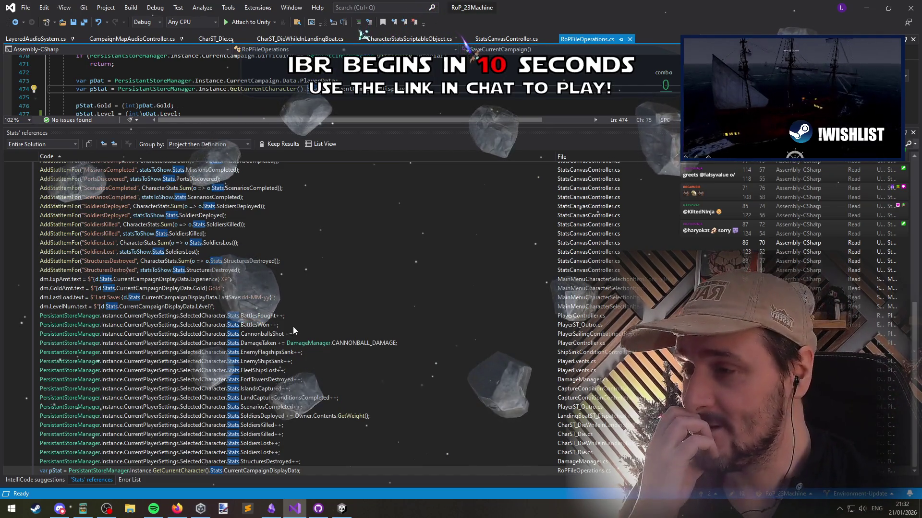
scroll(292, 303, "up", 4)
scroll(288, 303, "up", 6)
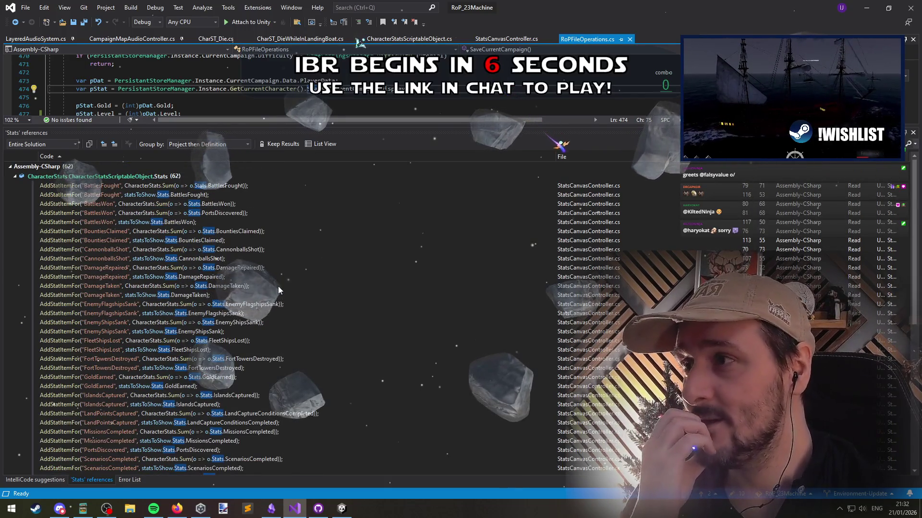
mouse_move(278, 286)
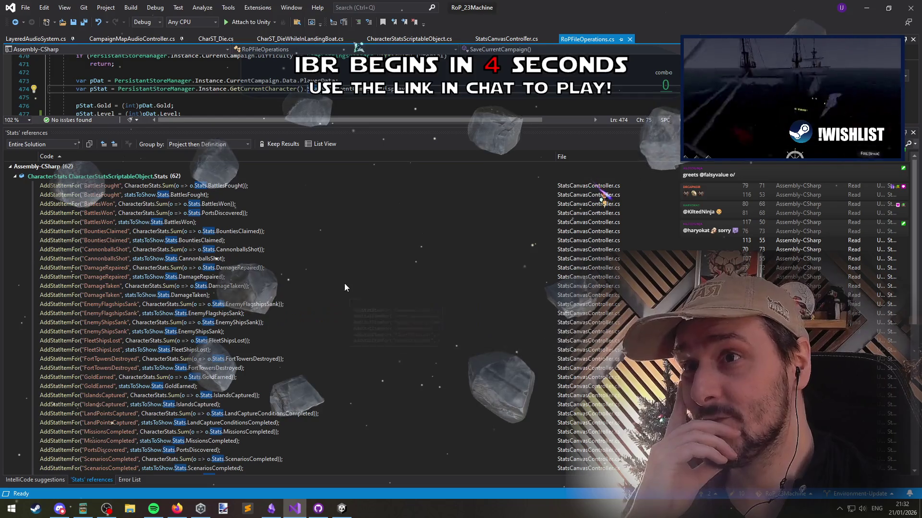
mouse_move(342, 293)
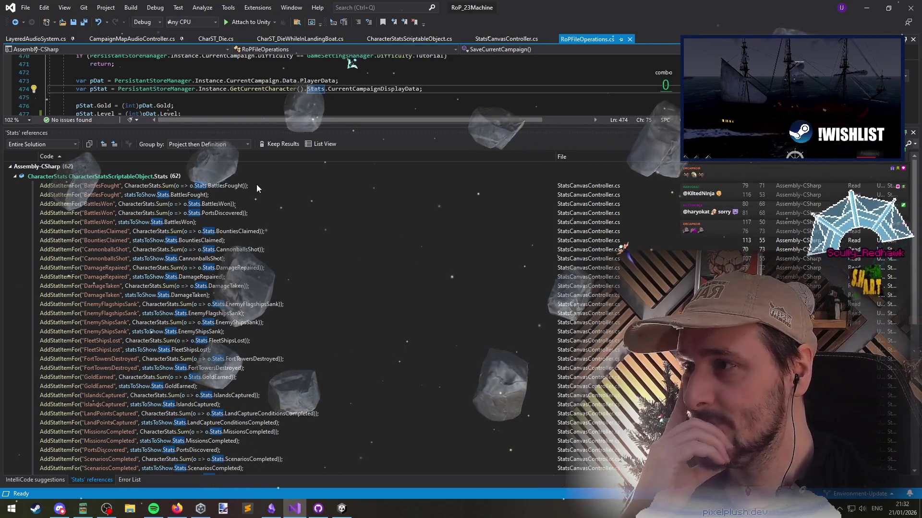
scroll(273, 207, "down", 3)
scroll(275, 213, "up", 3)
scroll(246, 203, "down", 10)
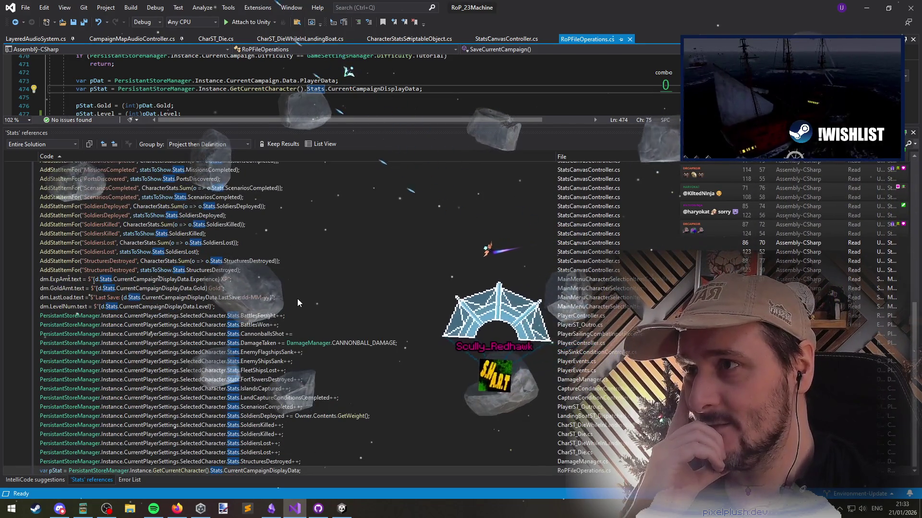
mouse_move(326, 262)
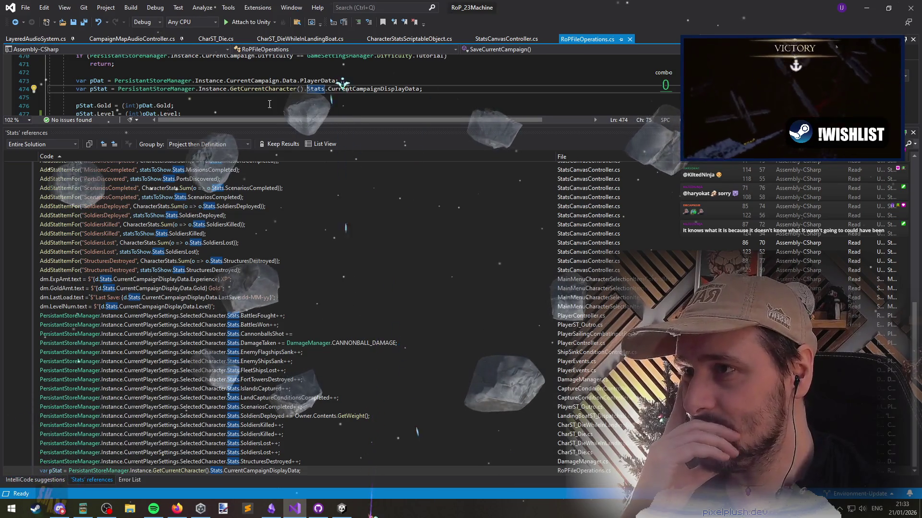
mouse_move(329, 94)
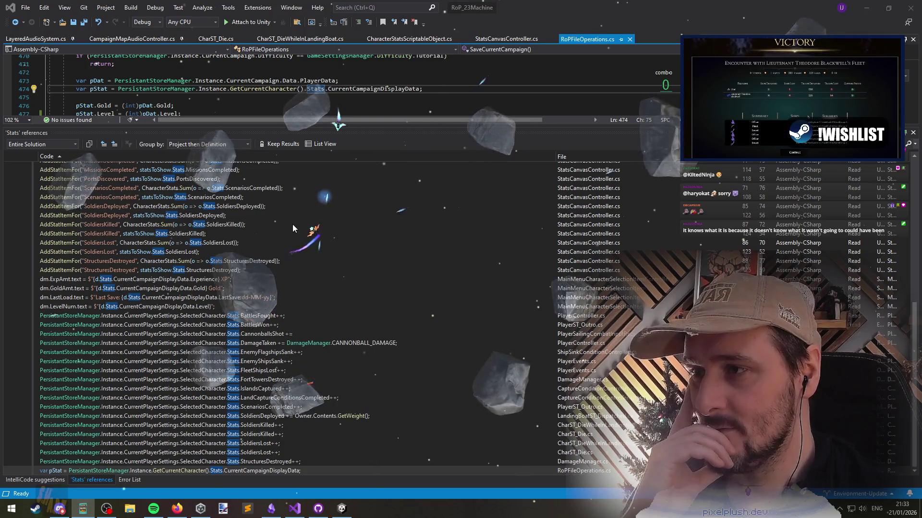
mouse_move(293, 194)
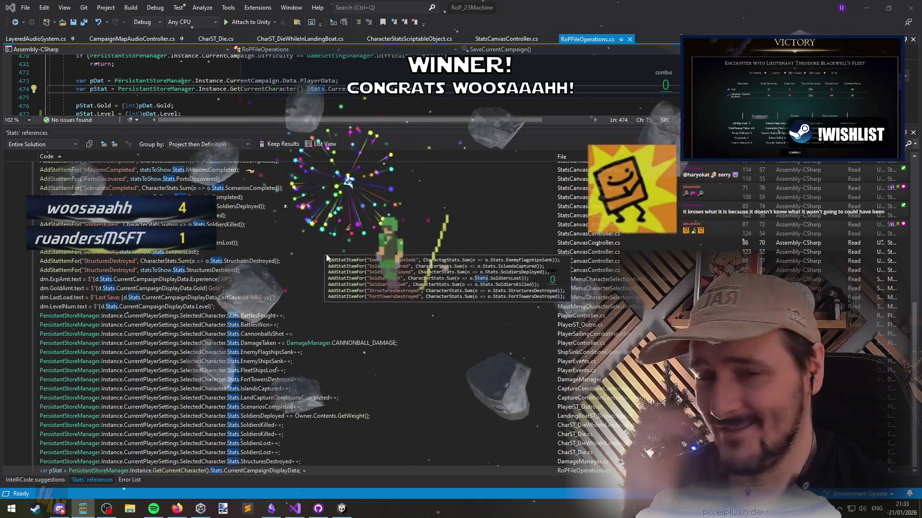
mouse_move(325, 243)
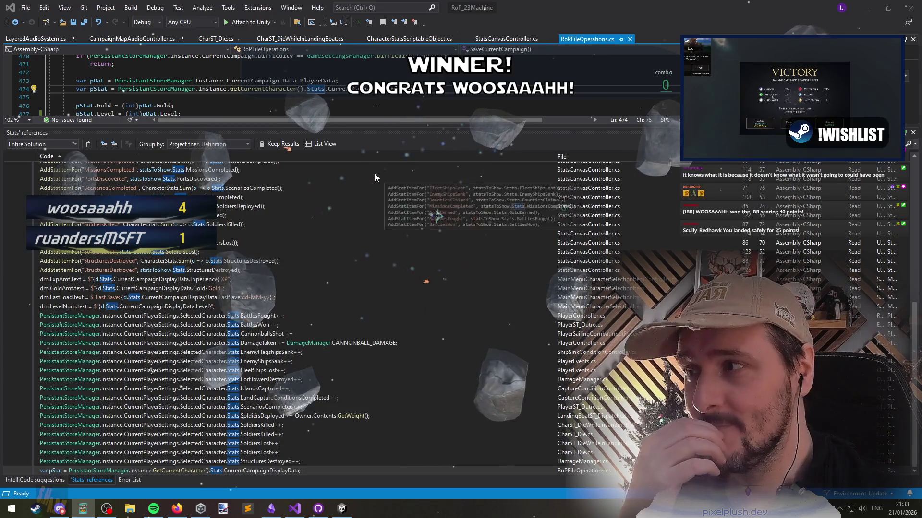
mouse_move(383, 208)
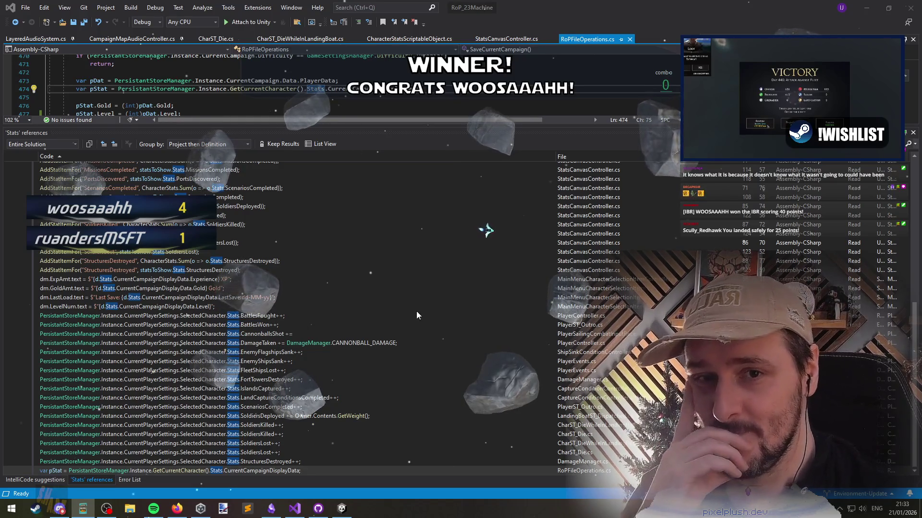
mouse_move(416, 310)
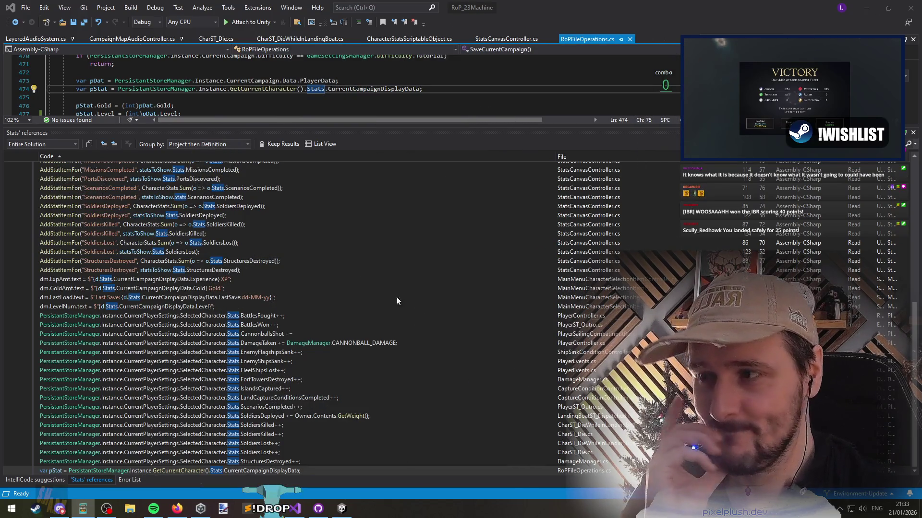
left_click(301, 317)
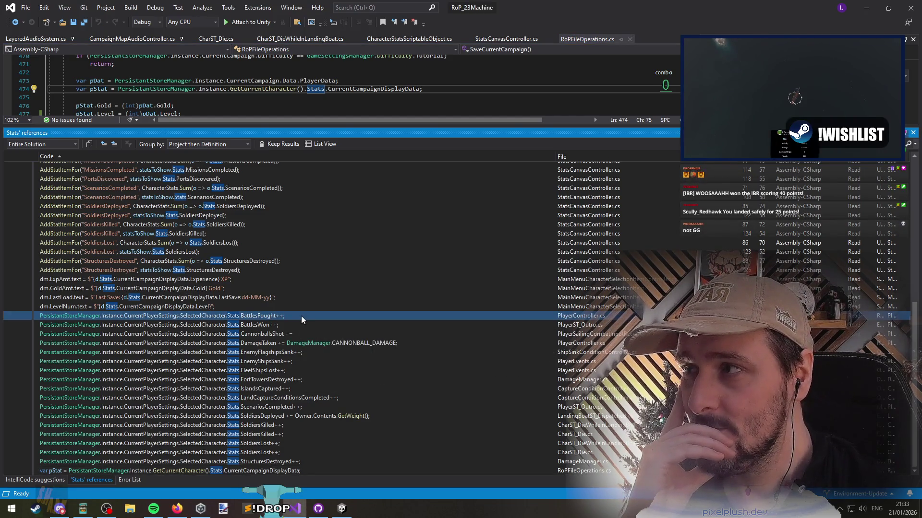
- Enlarge the code editor, then open the BattlesFought++ line in PlayerController.cs
left_click_drag(310, 127, 314, 215)
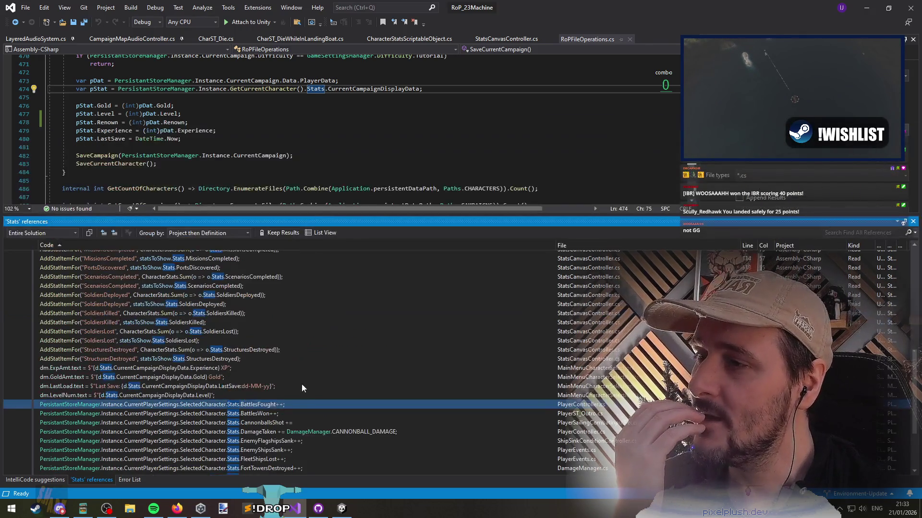
scroll(293, 383, "down", 3)
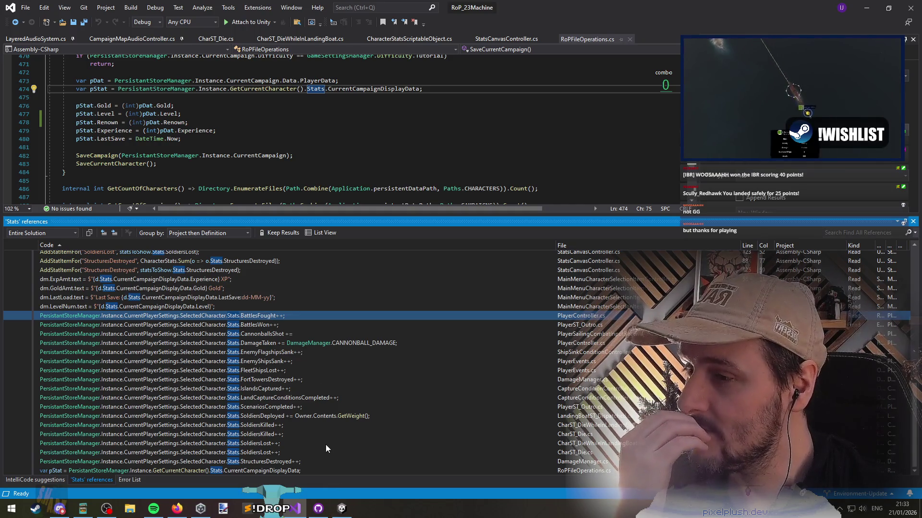
mouse_move(322, 466)
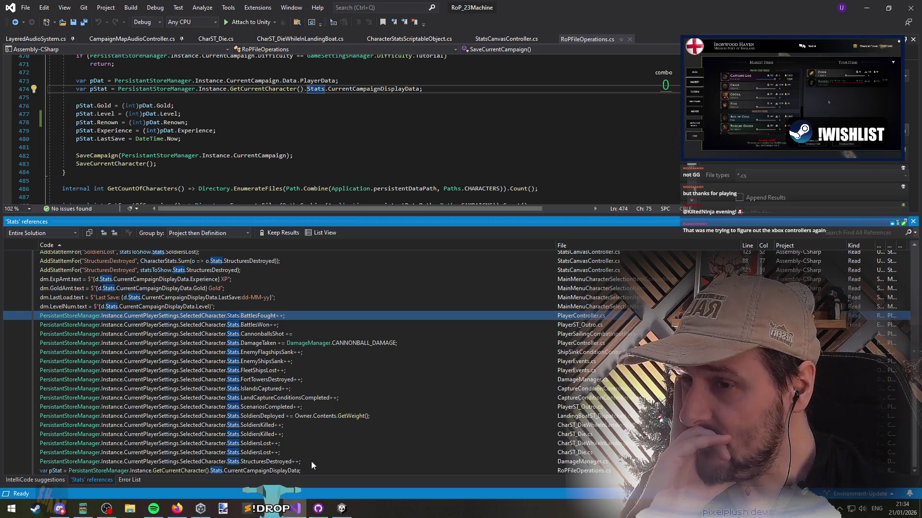
double_click(288, 315)
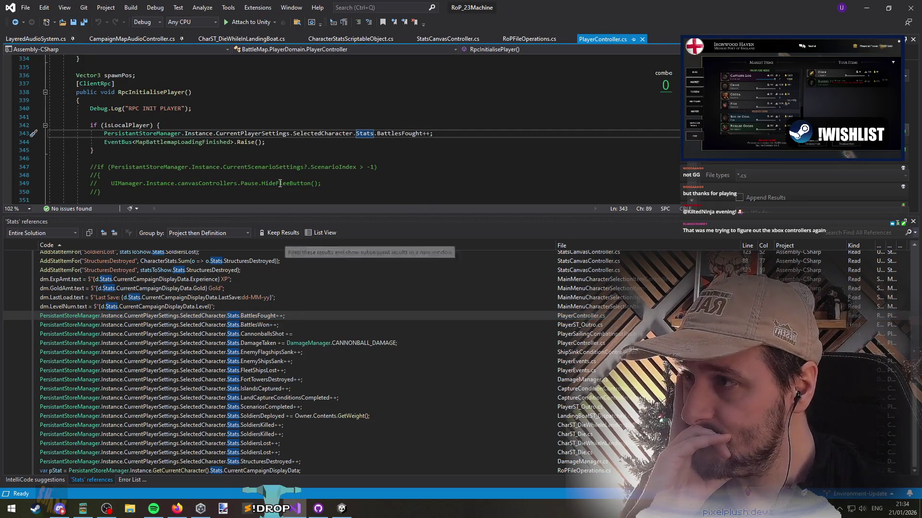
- Go from BattlesFought on line 343 to its declaration with Go To Definition (F12)
double_click(162, 142)
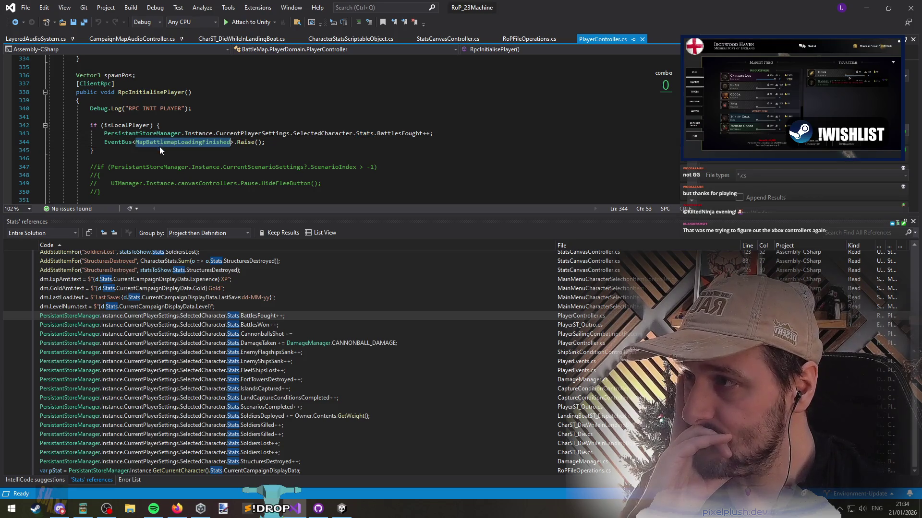
left_click(201, 163)
double_click(401, 133)
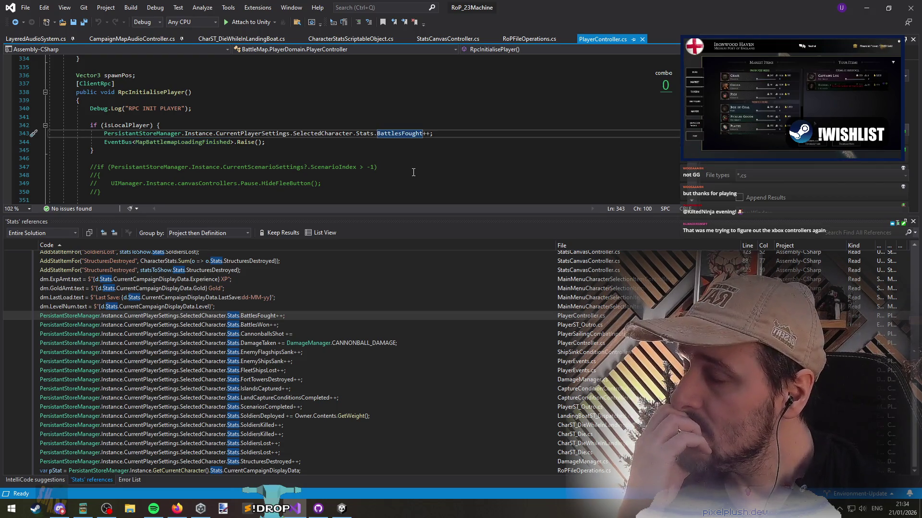
key("F12")
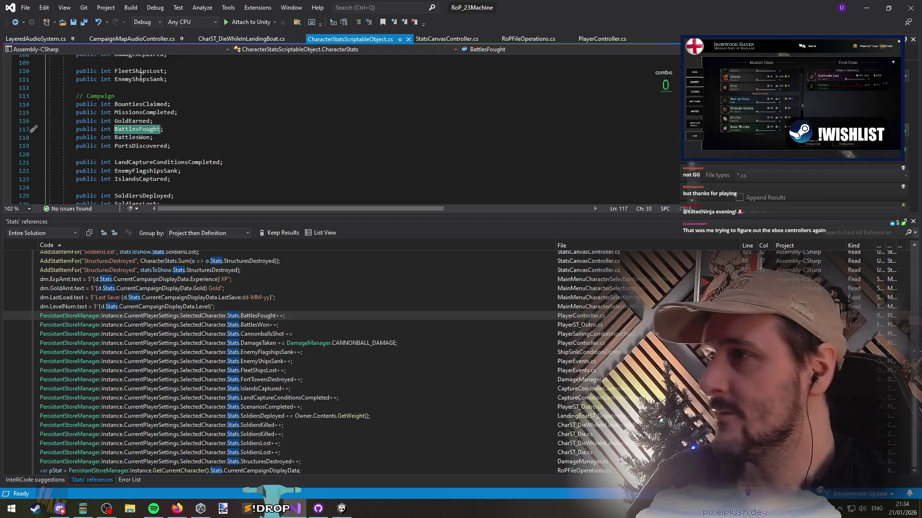
- Select the stat fields in CharacterStatsScriptableObject.cs through FortTowersDestroyed
left_click(171, 138)
scroll(171, 148, "down", 17)
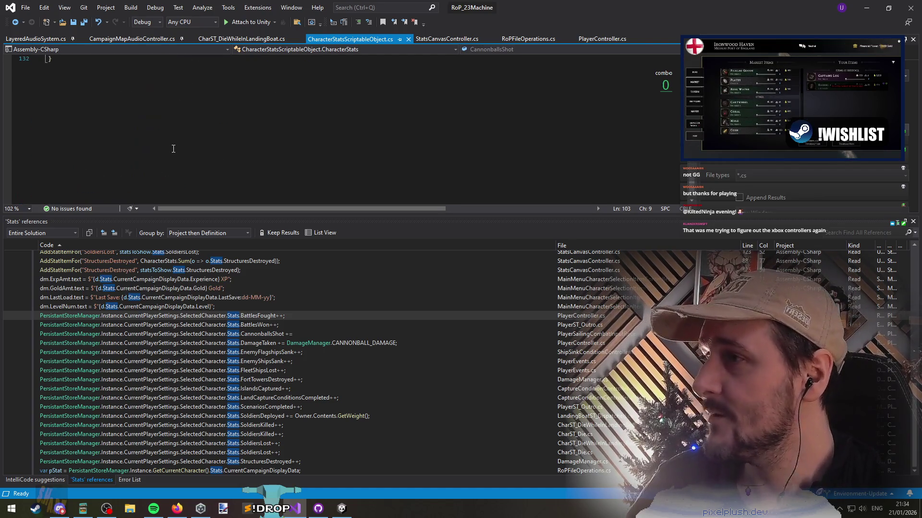
left_click(203, 144, "shift")
scroll(211, 139, "up", 19)
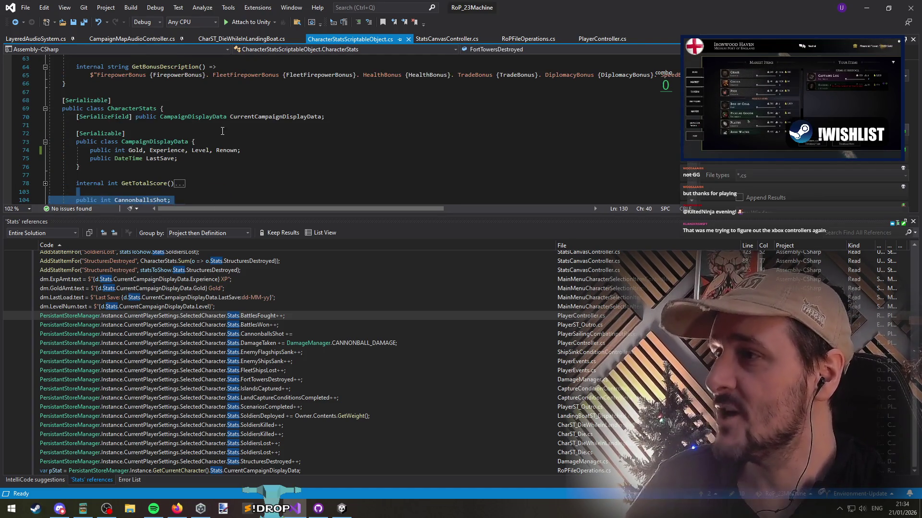
scroll(226, 144, "down", 5)
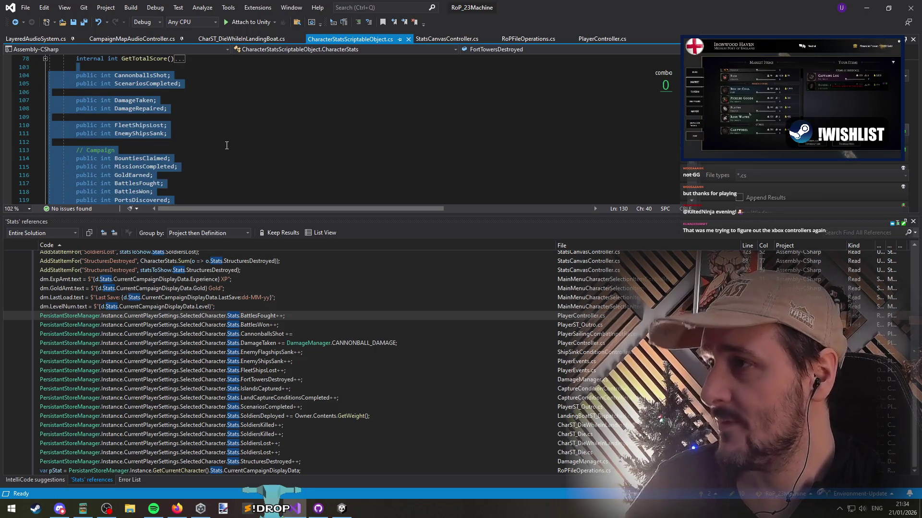
scroll(216, 95, "down", 3)
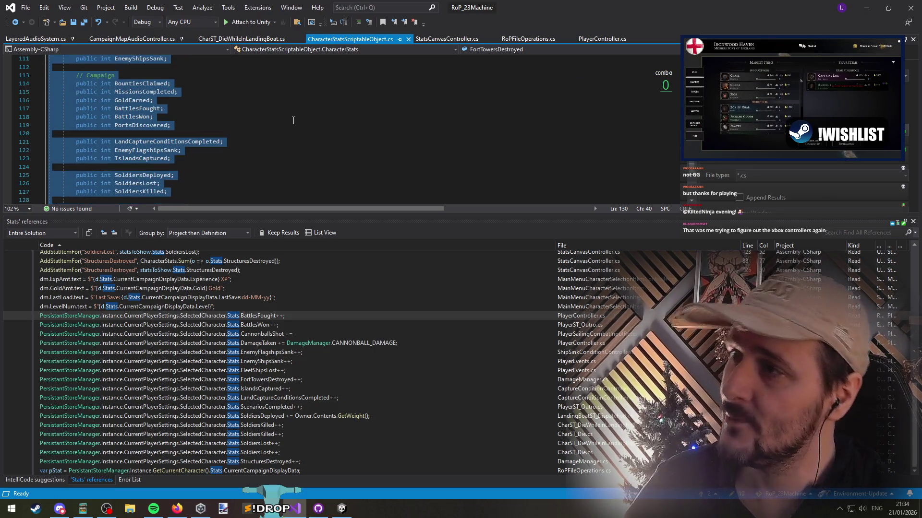
scroll(283, 116, "down", 1)
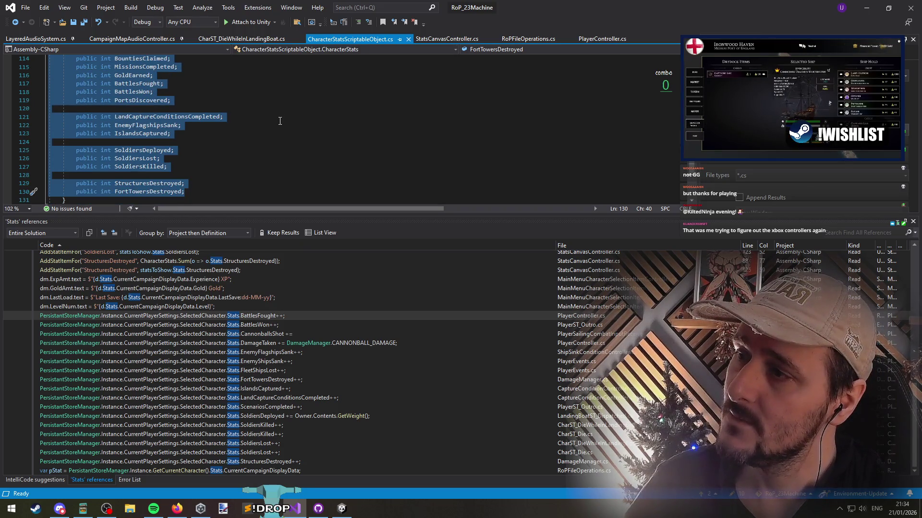
scroll(225, 303, "up", 15)
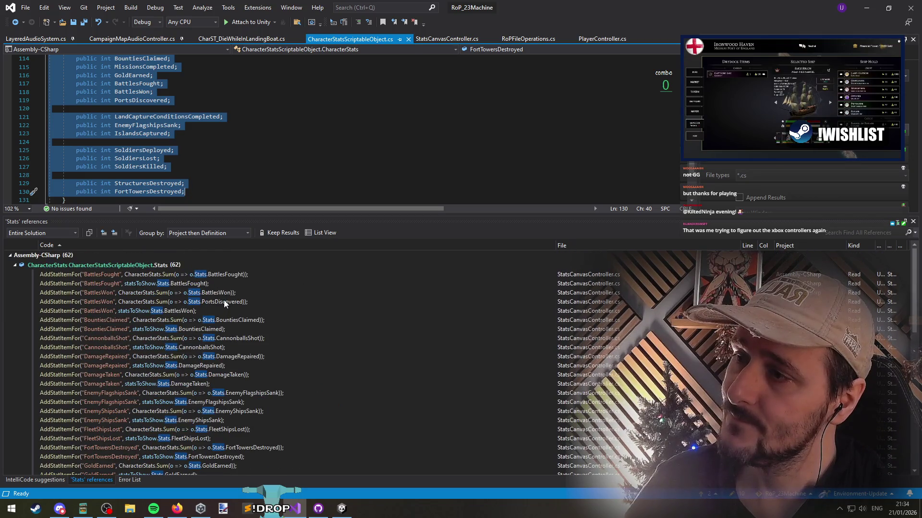
scroll(225, 296, "down", 15)
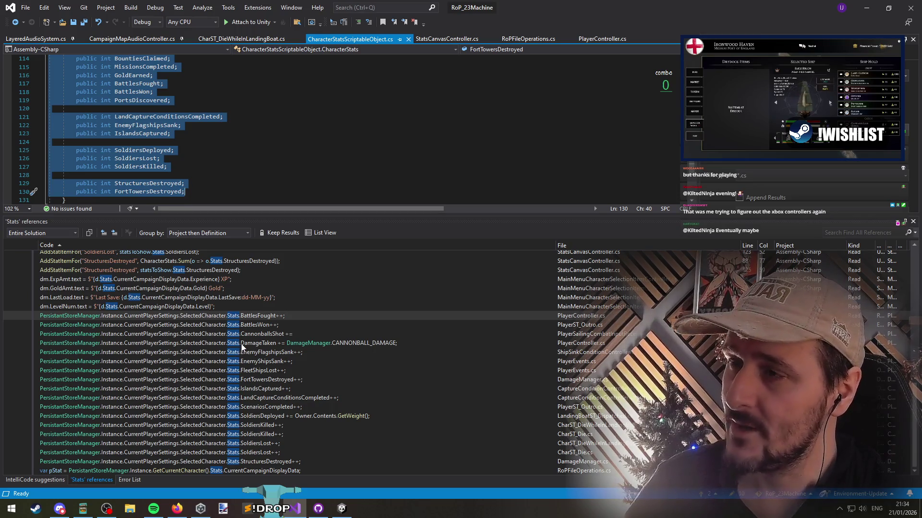
- Pin CharacterStatsScriptableObject.cs and close CampaignMapAudioController.cs and LayeredAudioSystem.cs
mouse_move(241, 350)
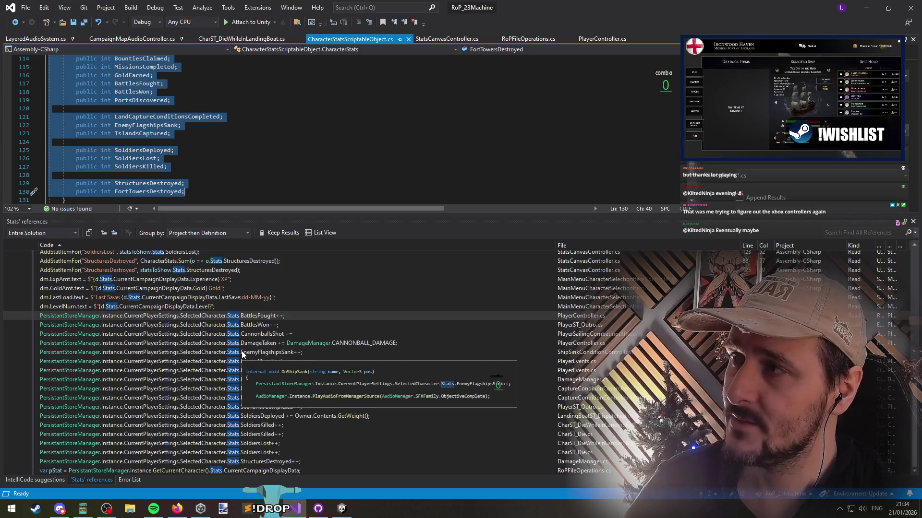
left_click(400, 39)
middle_click(132, 39)
middle_click(40, 40)
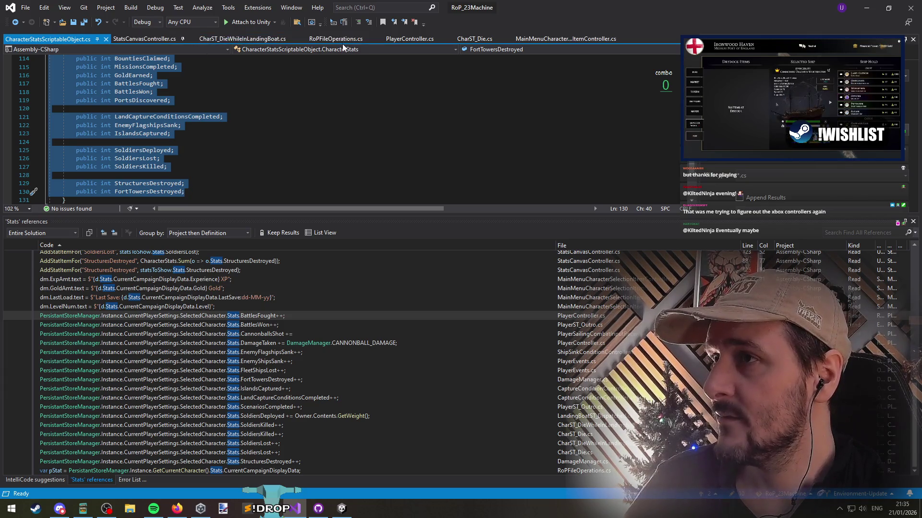
right_click(46, 40)
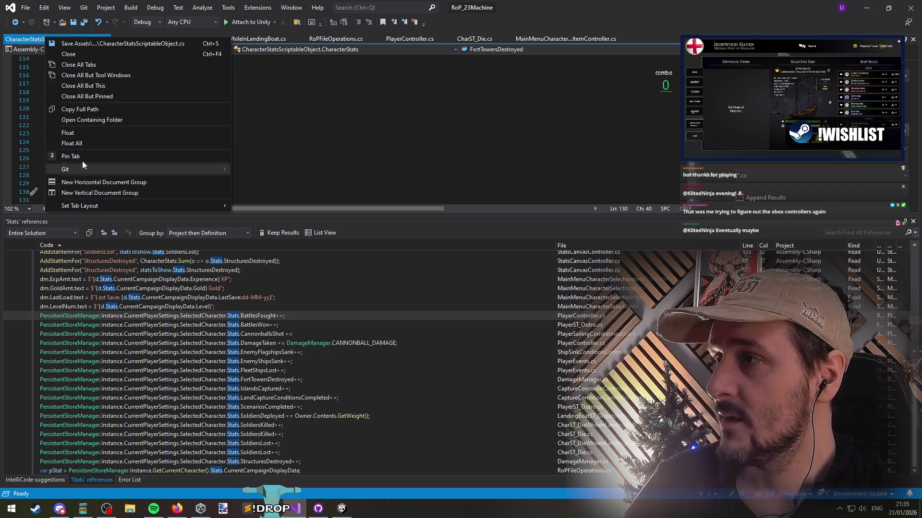
- Open StatsSystem.cs by searching 'statssys' in Go to All
left_click(116, 89)
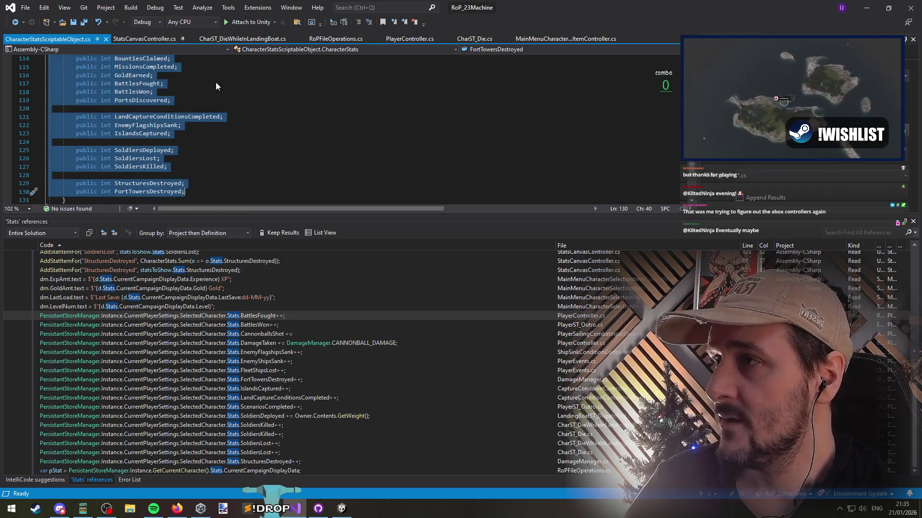
left_click(195, 100)
key("ctrl+t")
type("statssy")
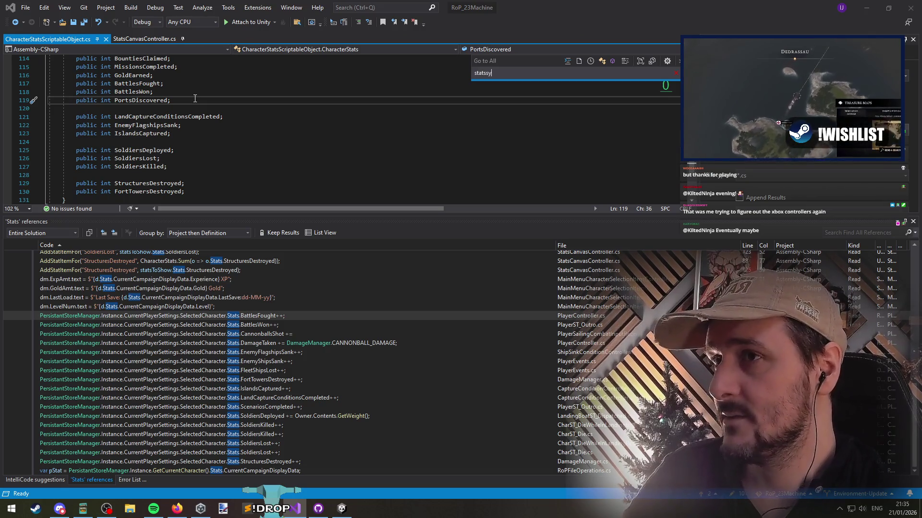
type("s")
left_click(534, 104)
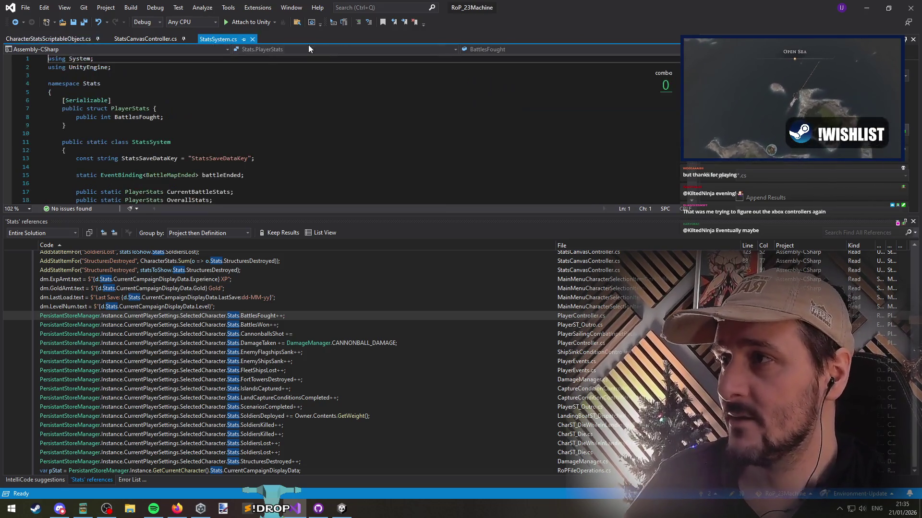
- Review the StatsSystem fields and Init method, highlighting UpdatePlayerPrefs uses
left_click(224, 111)
left_click(224, 115)
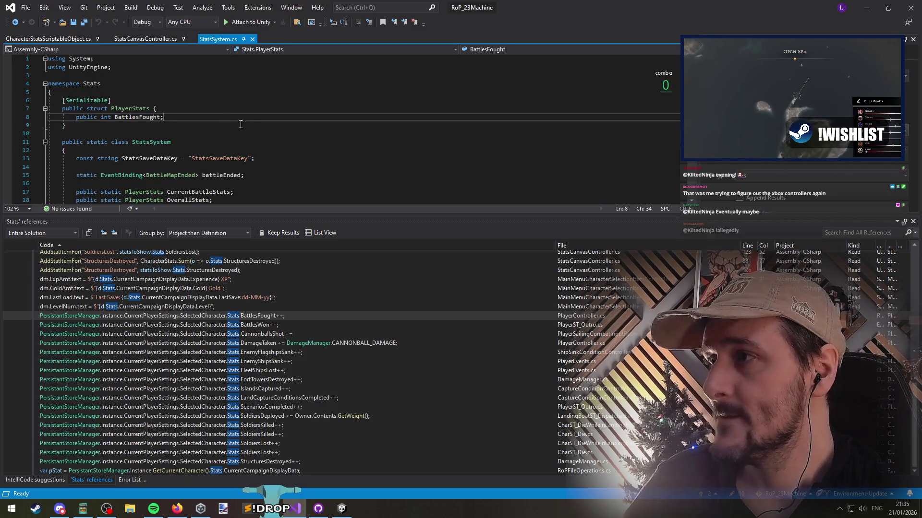
scroll(269, 130, "down", 10)
scroll(299, 138, "down", 1)
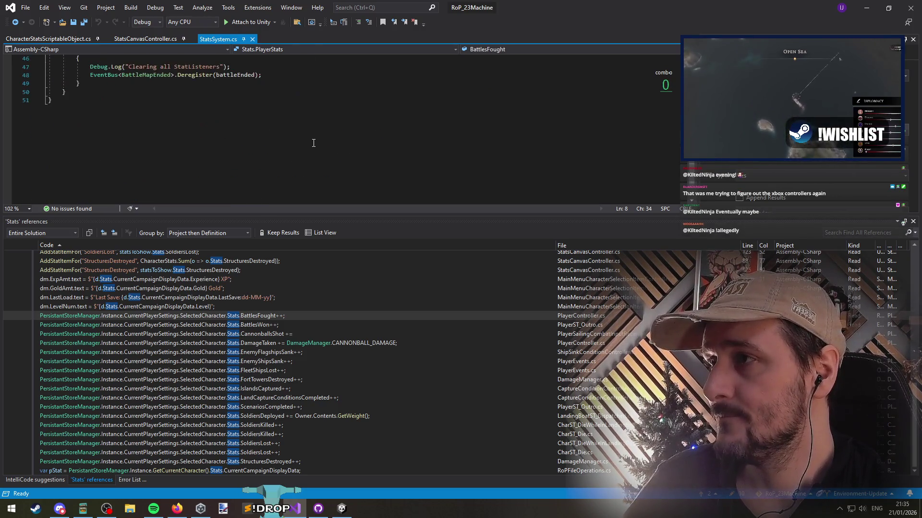
scroll(245, 199, "up", 1)
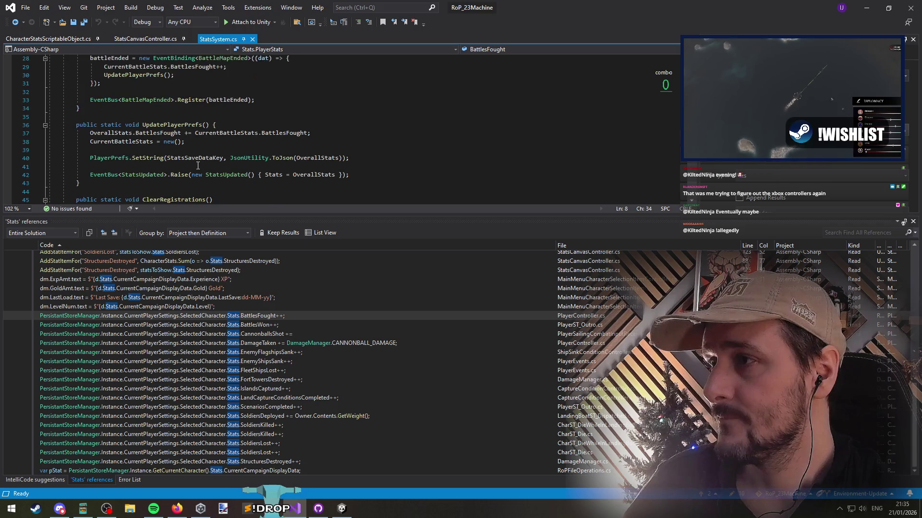
scroll(251, 198, "down", 1)
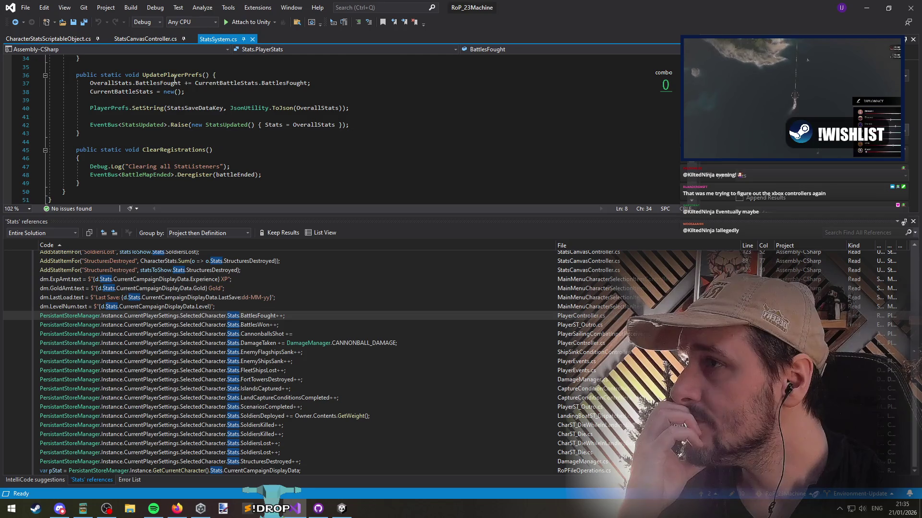
scroll(174, 72, "up", 5)
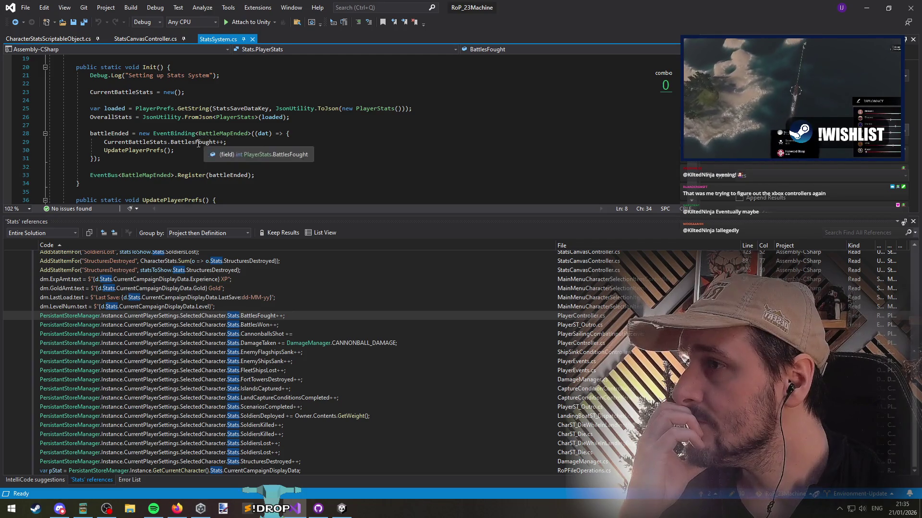
left_click(204, 165)
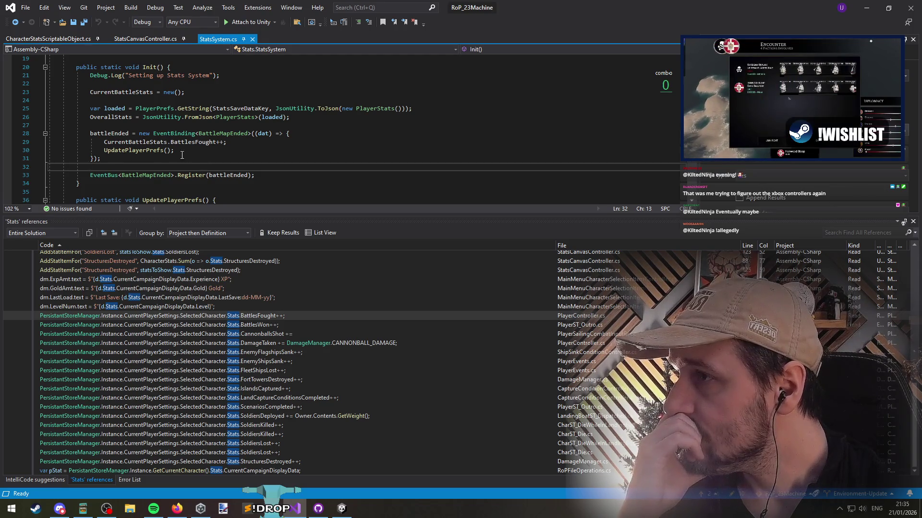
left_click(147, 150)
- Inspect the battleEnded event binding and OverallStats usage in UpdatePlayerPrefs
scroll(302, 147, "down", 1)
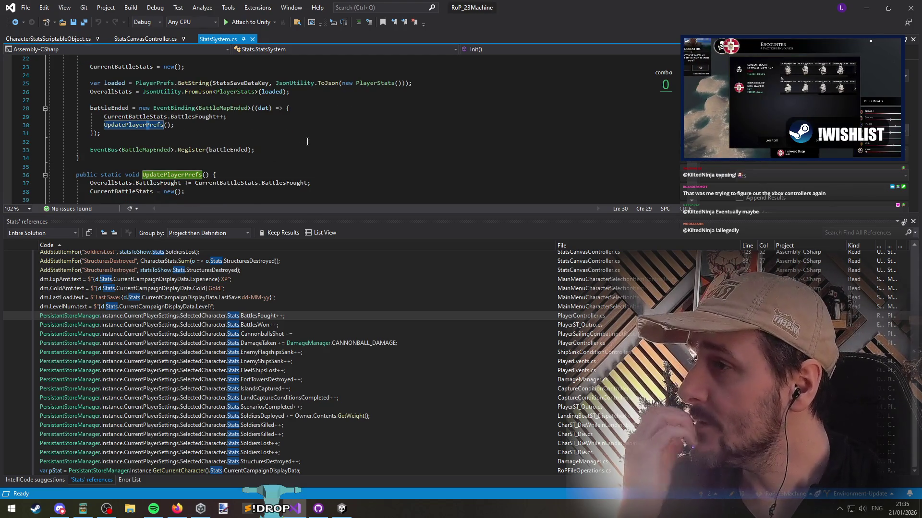
scroll(312, 149, "up", 2)
scroll(245, 154, "down", 1)
left_click_drag(190, 122, 199, 167)
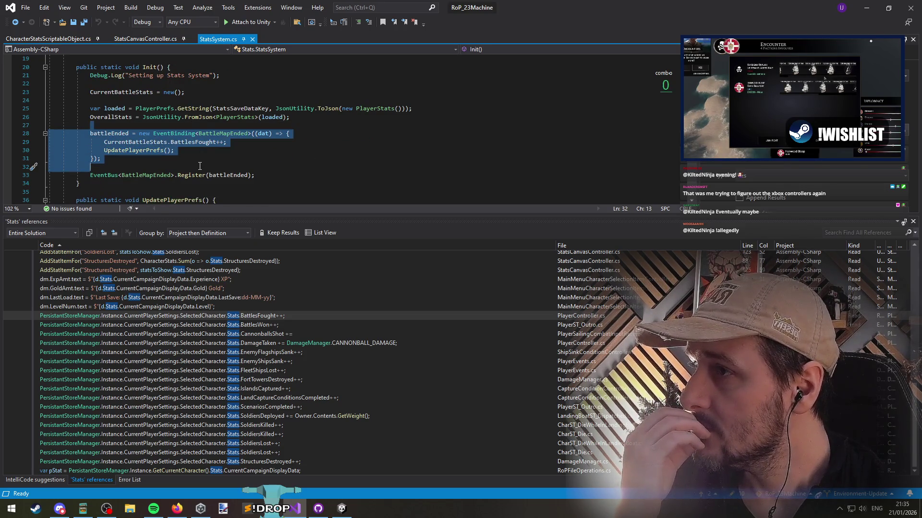
left_click(227, 133)
left_click(131, 150)
scroll(279, 146, "down", 3)
scroll(279, 146, "down", 1)
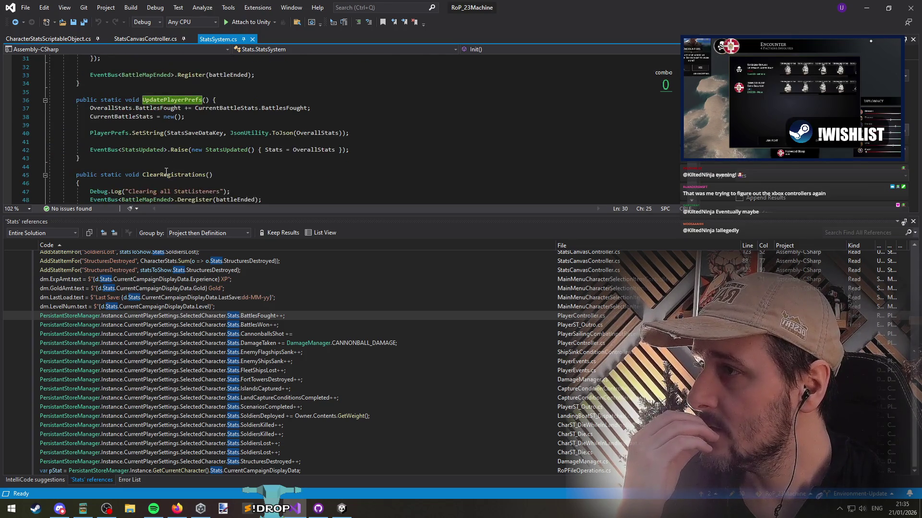
scroll(269, 122, "up", 2)
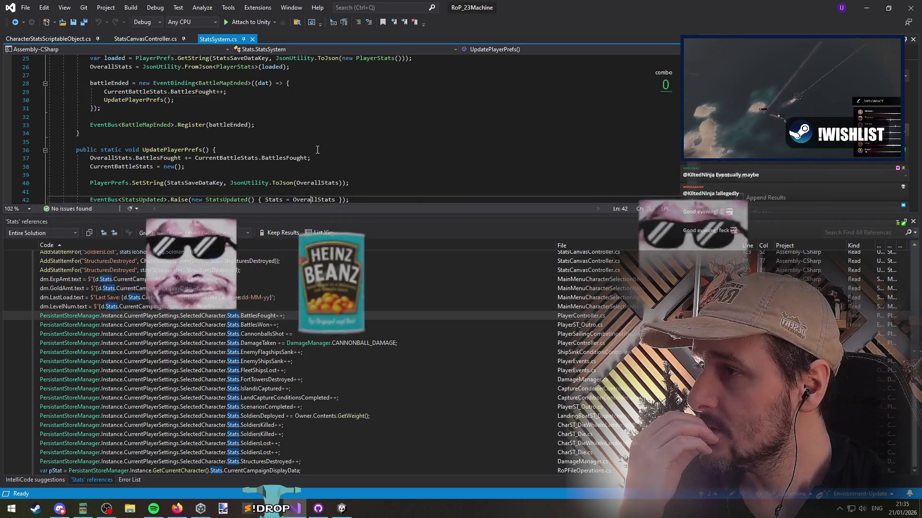
left_click(320, 199)
scroll(314, 152, "down", 1)
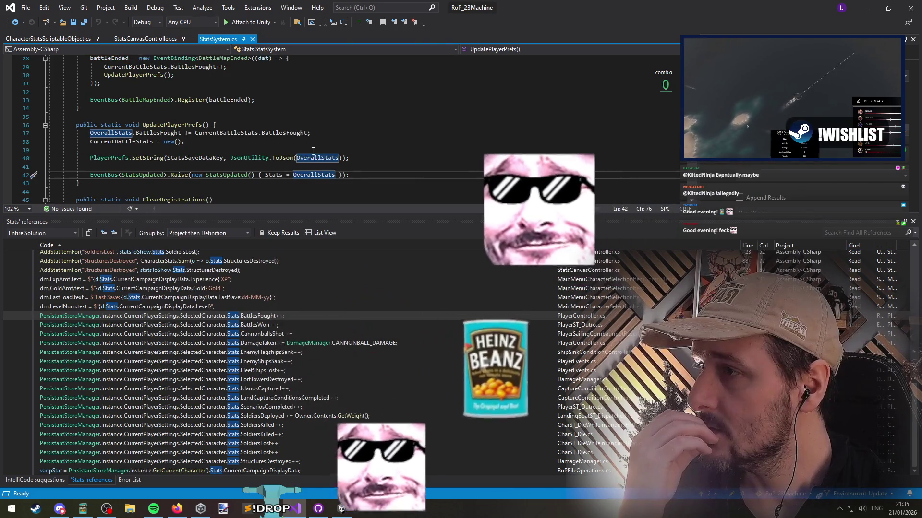
right_click(154, 175)
- Find all StatsUpdated references and check both results in StatsSystem.cs
left_click(194, 272)
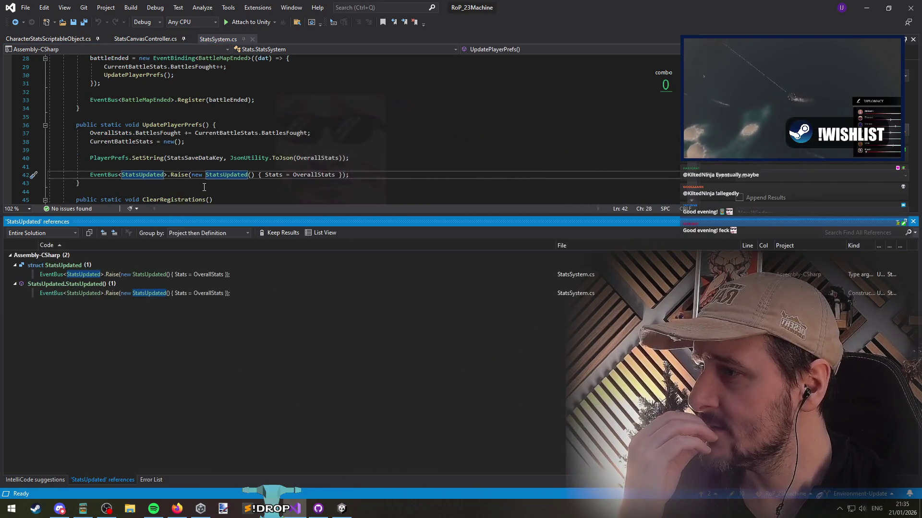
right_click(225, 175)
left_click(266, 267)
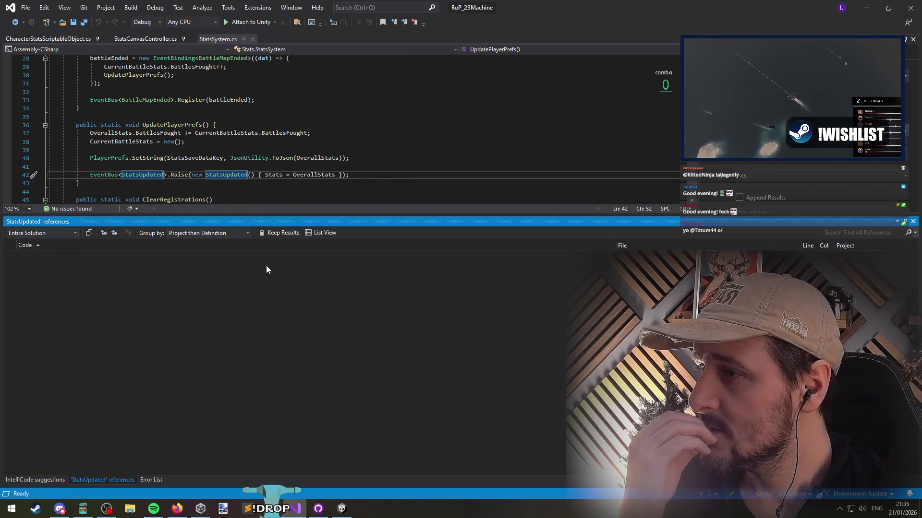
double_click(145, 275)
right_click(146, 132)
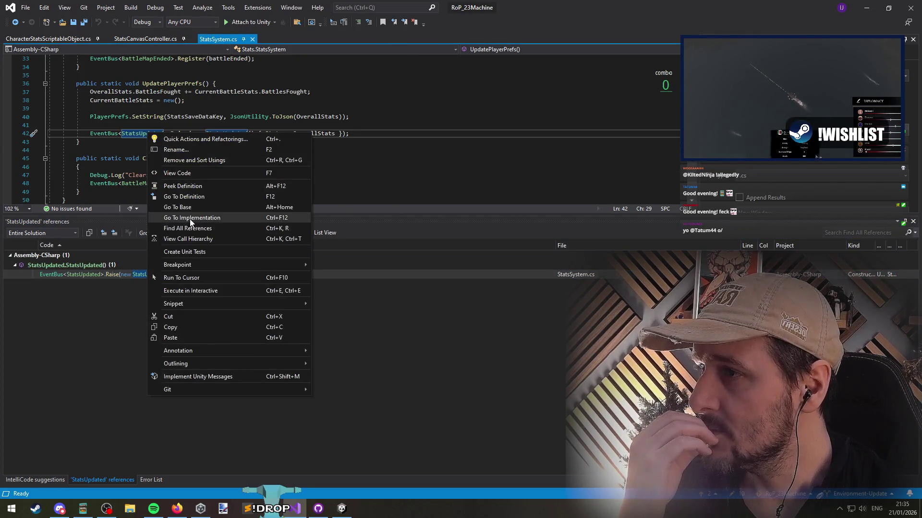
left_click(185, 221)
left_click(114, 274)
left_click(124, 295)
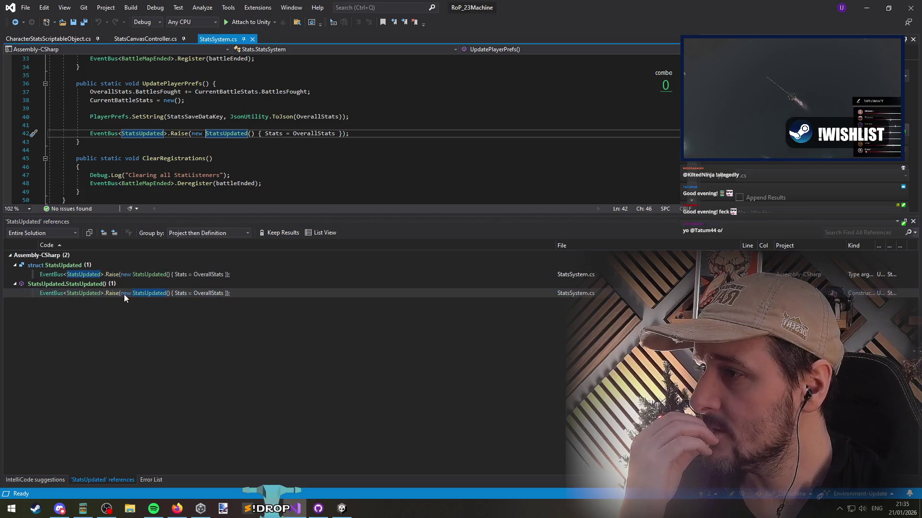
left_click(169, 150)
left_click(267, 125)
- Highlight PlayerStats and OverallStats uses, including where OverallStats loads in Init
scroll(267, 125, "up", 2)
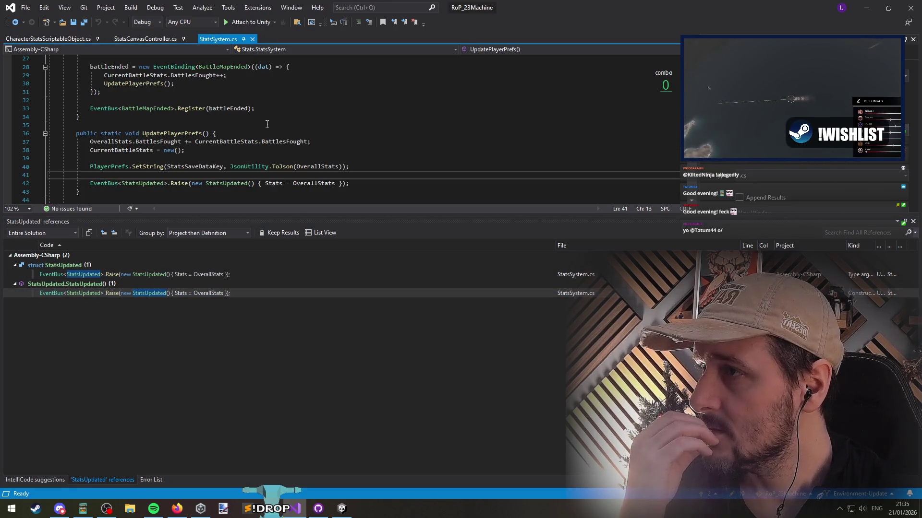
scroll(233, 154, "up", 2)
scroll(248, 143, "up", 1)
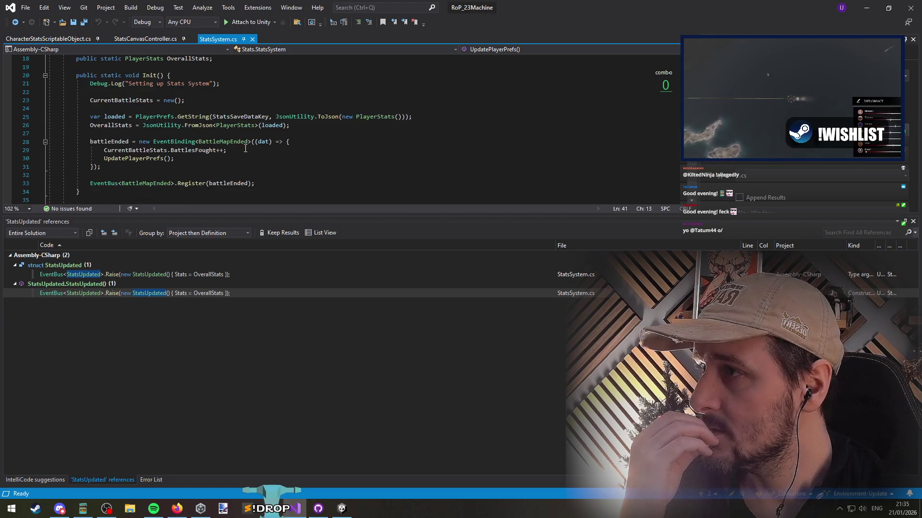
left_click(251, 125)
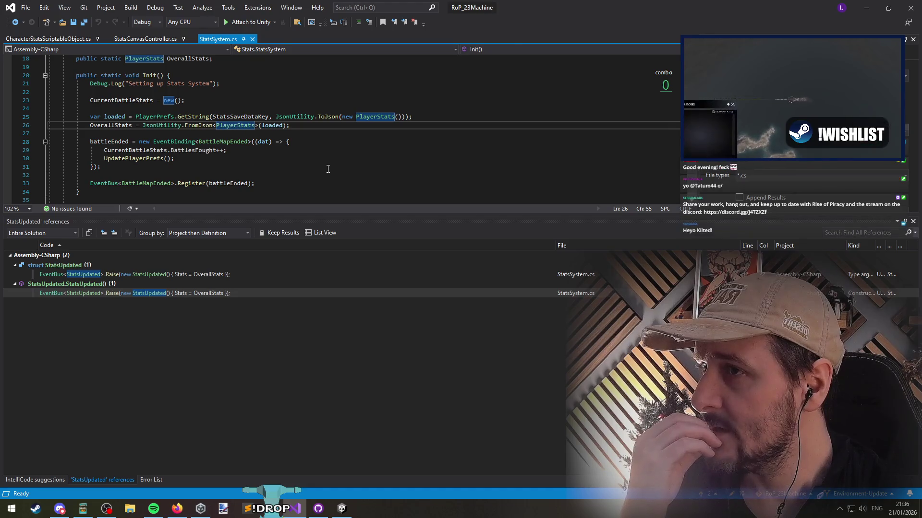
scroll(327, 166, "up", 2)
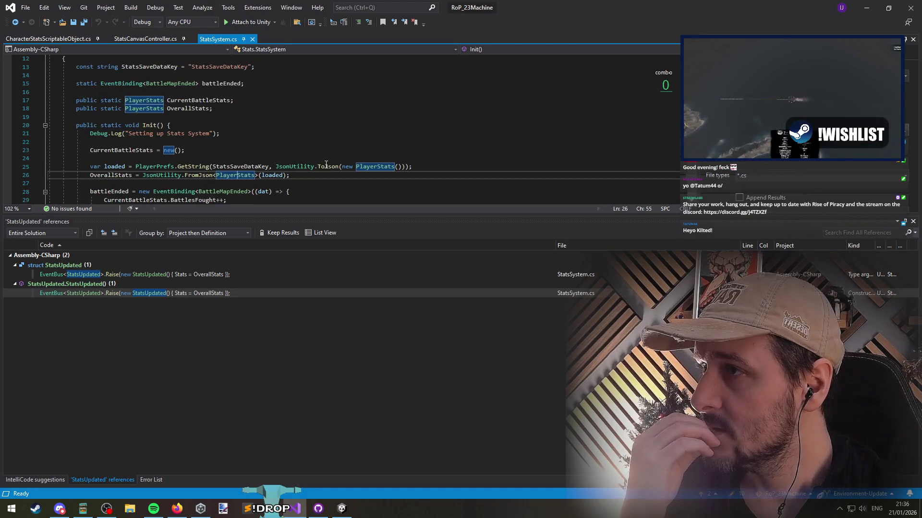
left_click(195, 109)
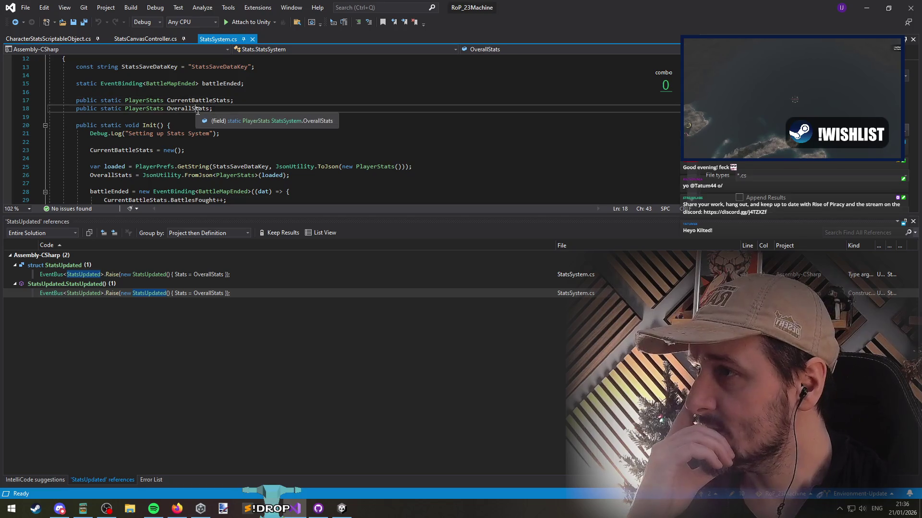
scroll(228, 111, "down", 2)
left_click(117, 125)
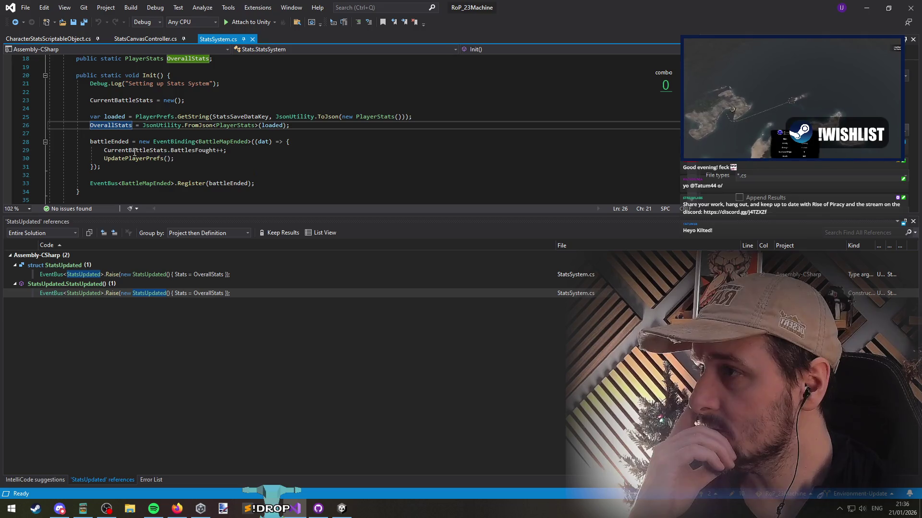
scroll(115, 126, "down", 5)
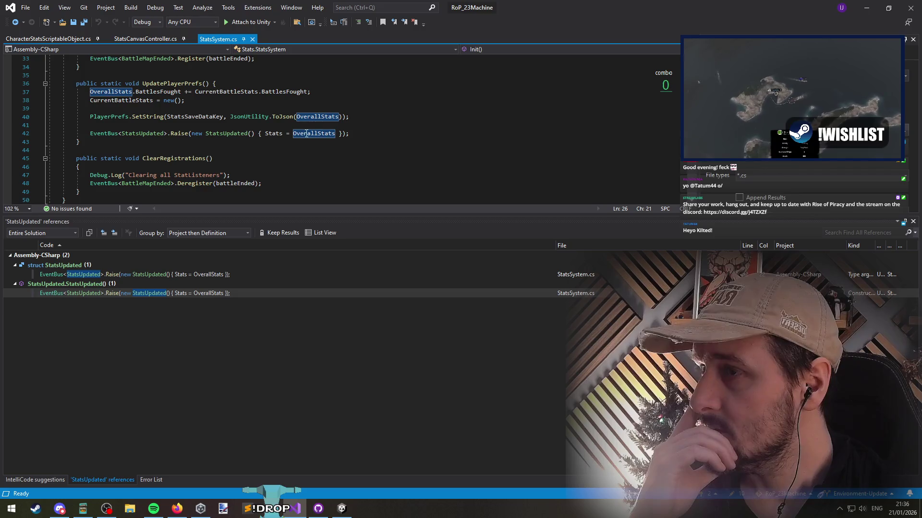
- Inspect the SetString call saving OverallStats as JSON under StatsSaveDataKey
left_click(156, 117)
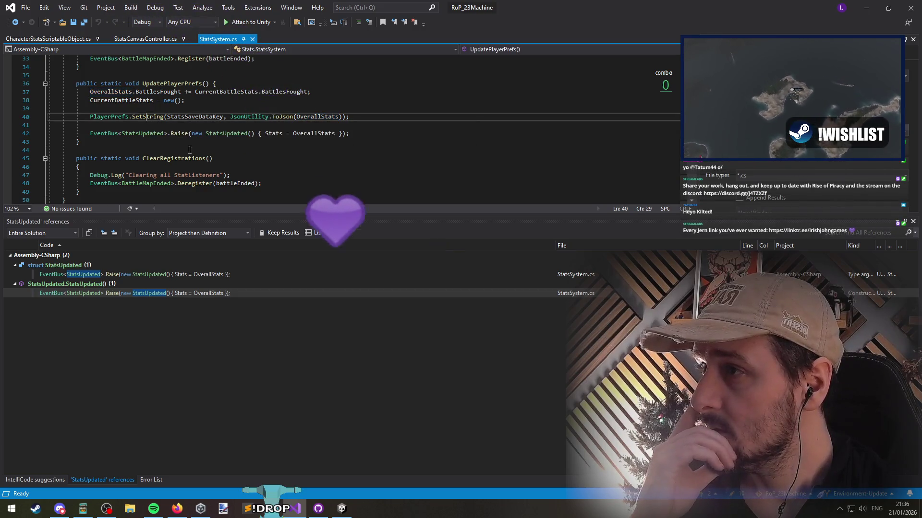
left_click(199, 117)
scroll(292, 140, "up", 7)
scroll(292, 139, "up", 3)
scroll(305, 145, "down", 9)
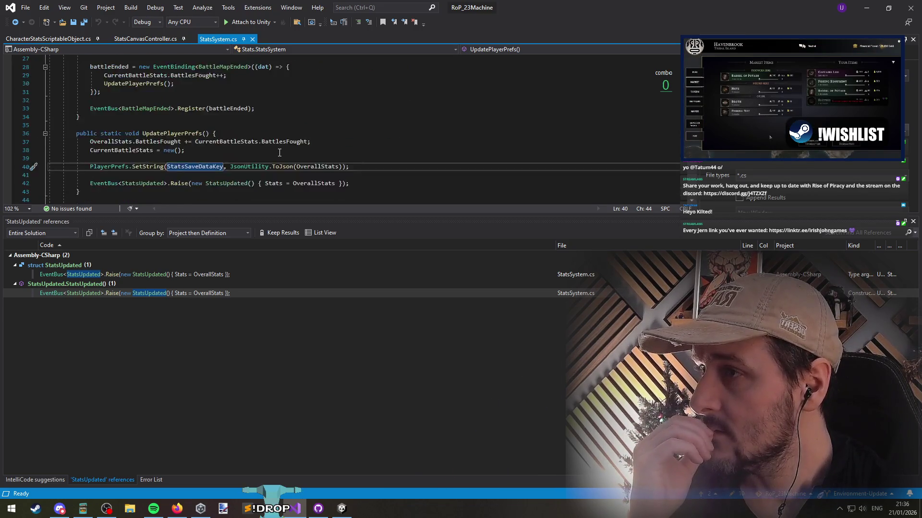
left_click_drag(230, 142, 292, 144)
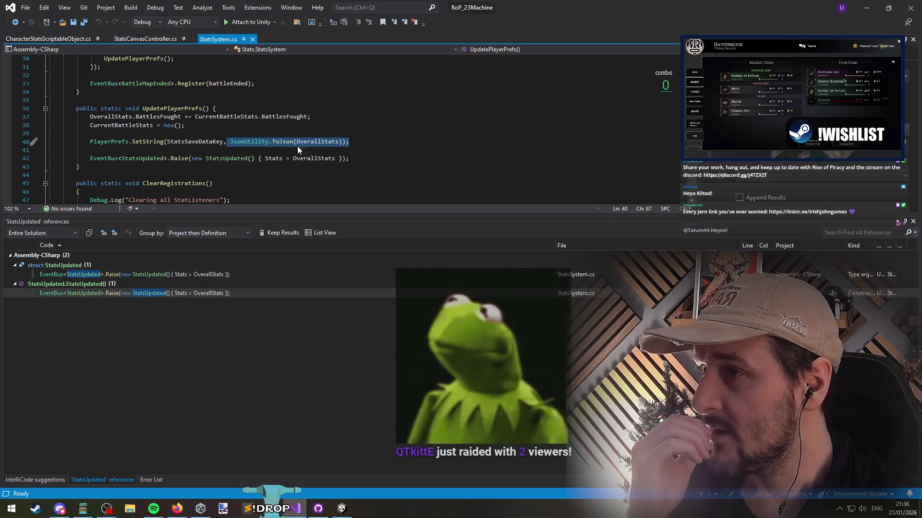
left_click(339, 141)
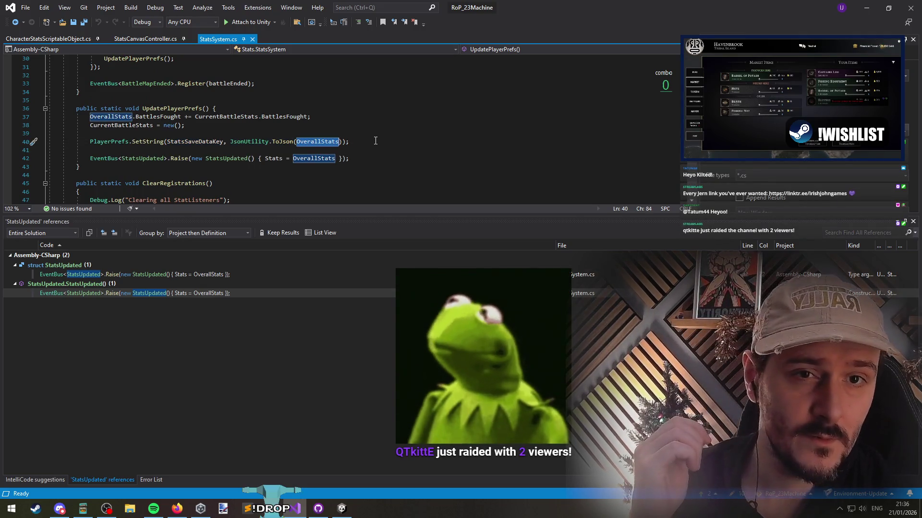